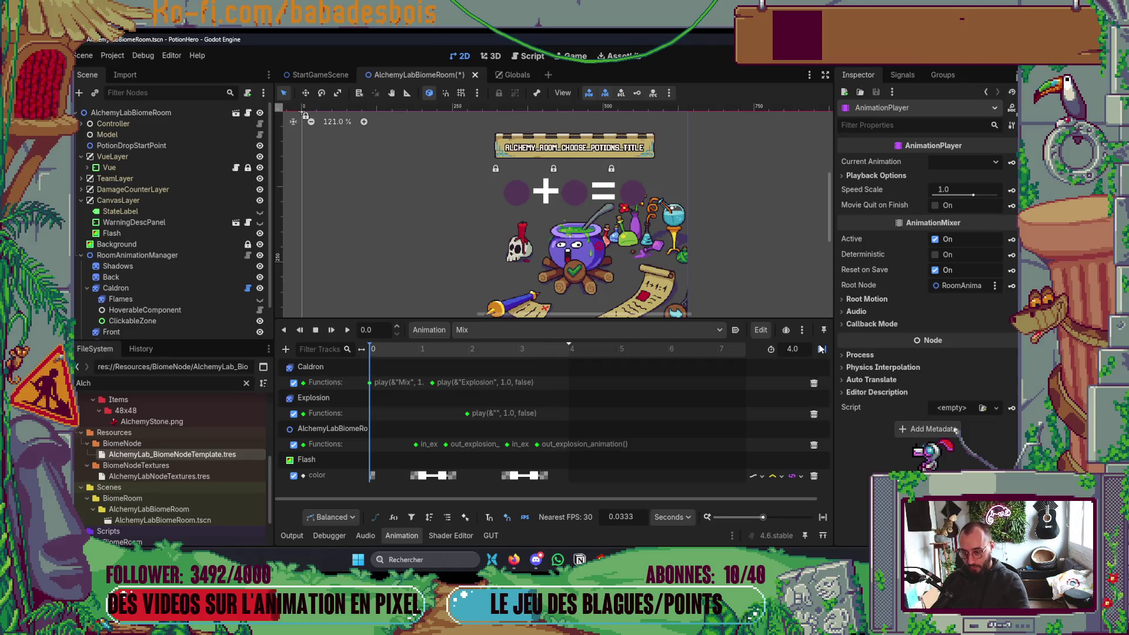
Step: Insert a fade_explosion_out() method key on the AlchemyLabBiomeRoom functions track
right_click(559, 446)
left_click(573, 456)
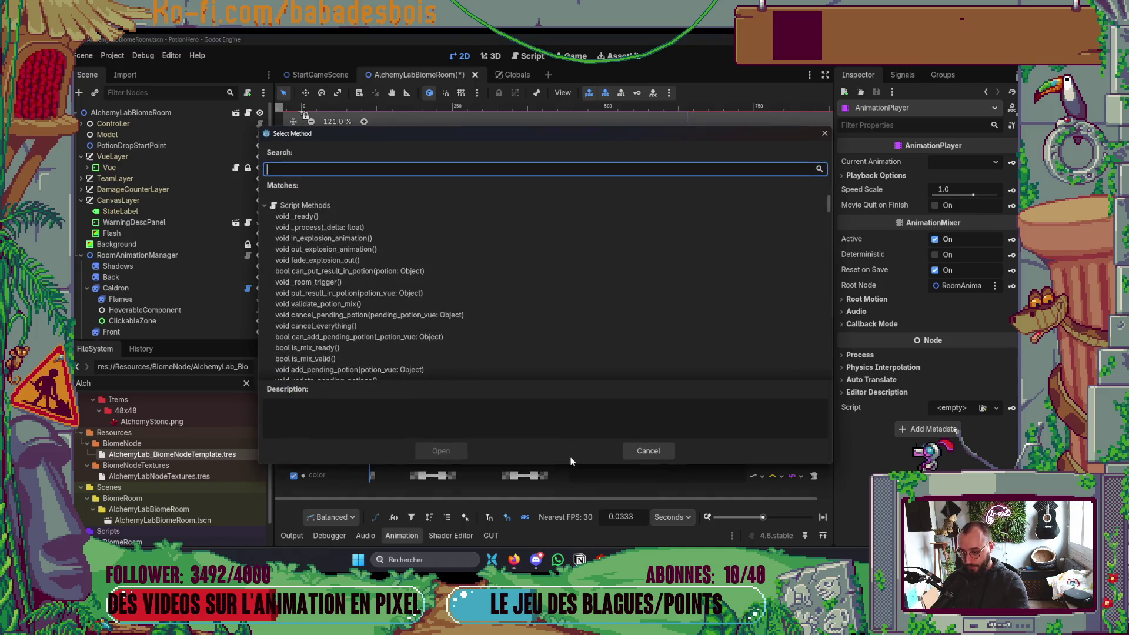
type("fade")
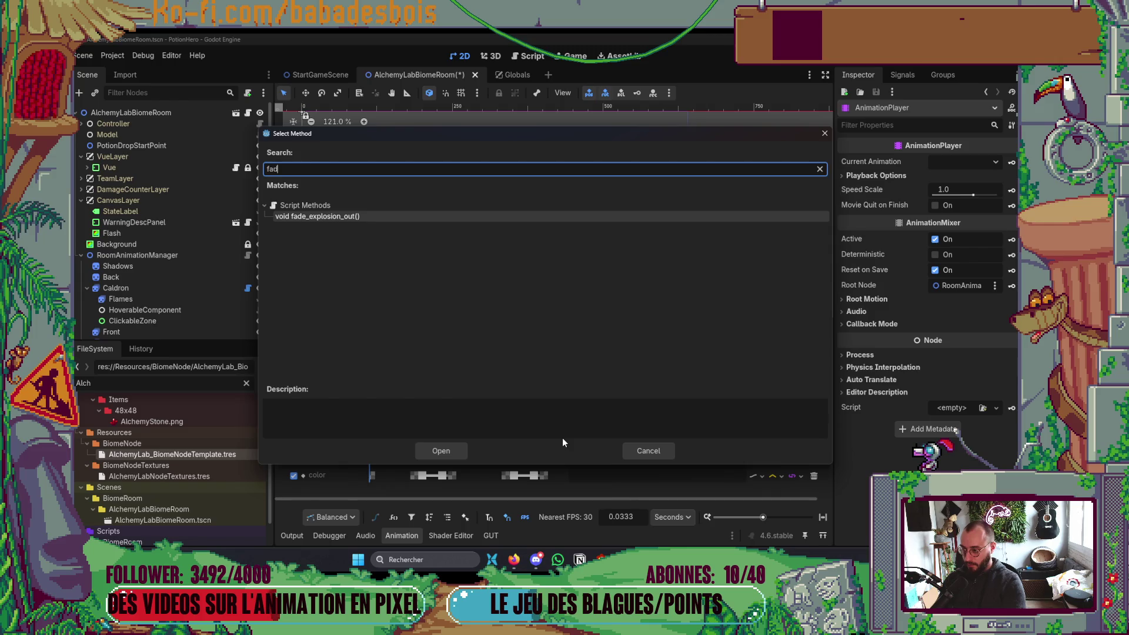
key("Return")
Step: Save the scene, shift the fade key to 3.5667 s, and launch the game with F5
key("ctrl+s")
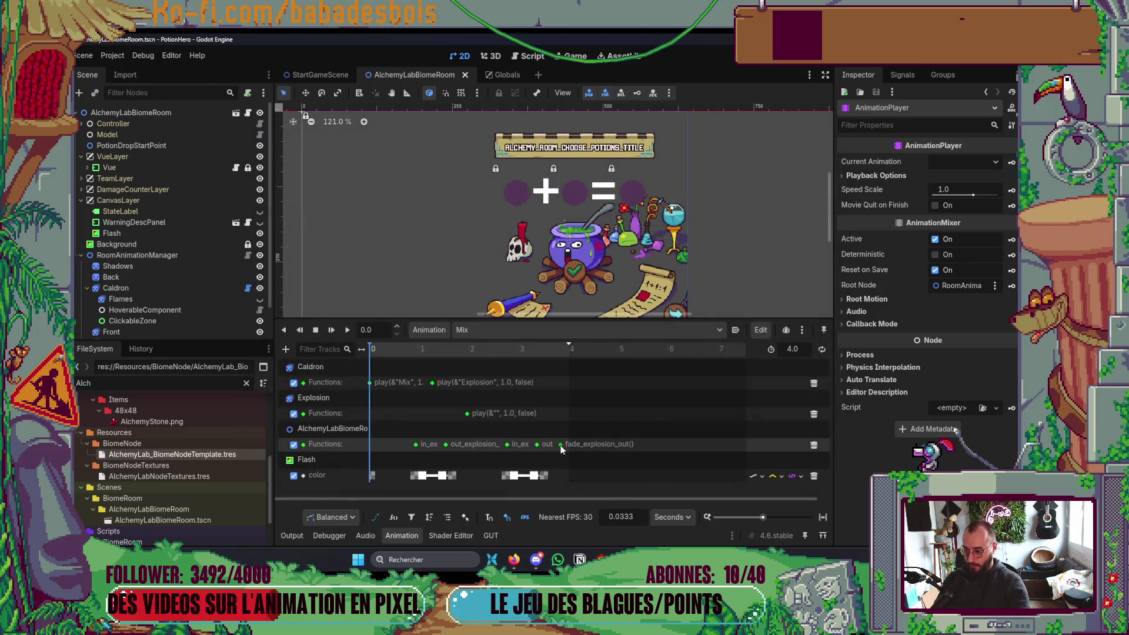
left_click_drag(560, 446, 549, 447)
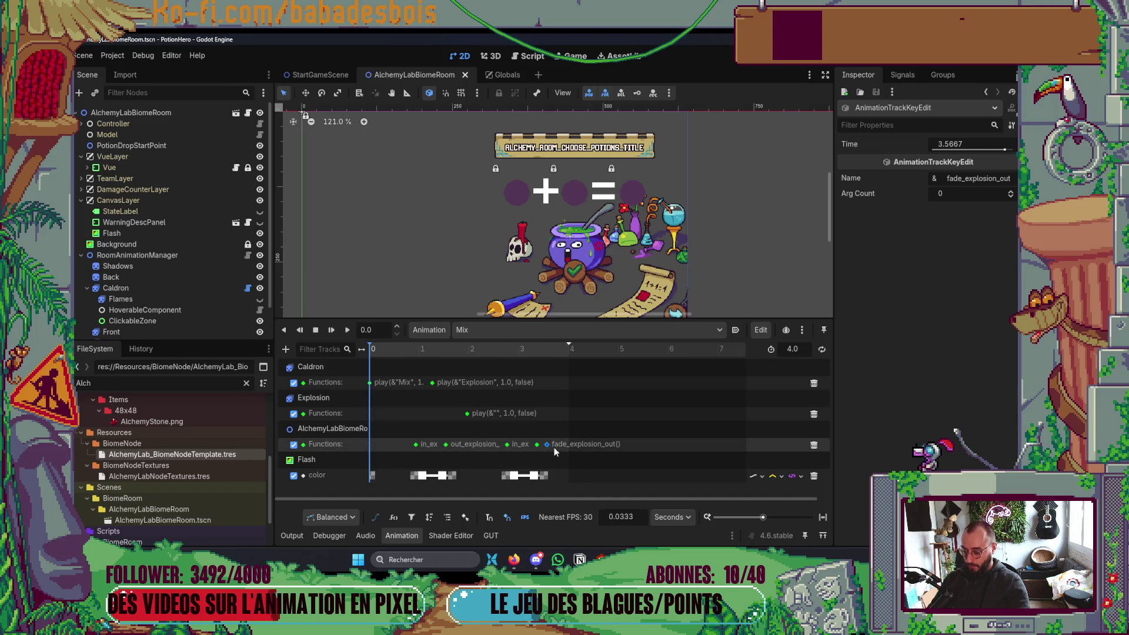
key("F5")
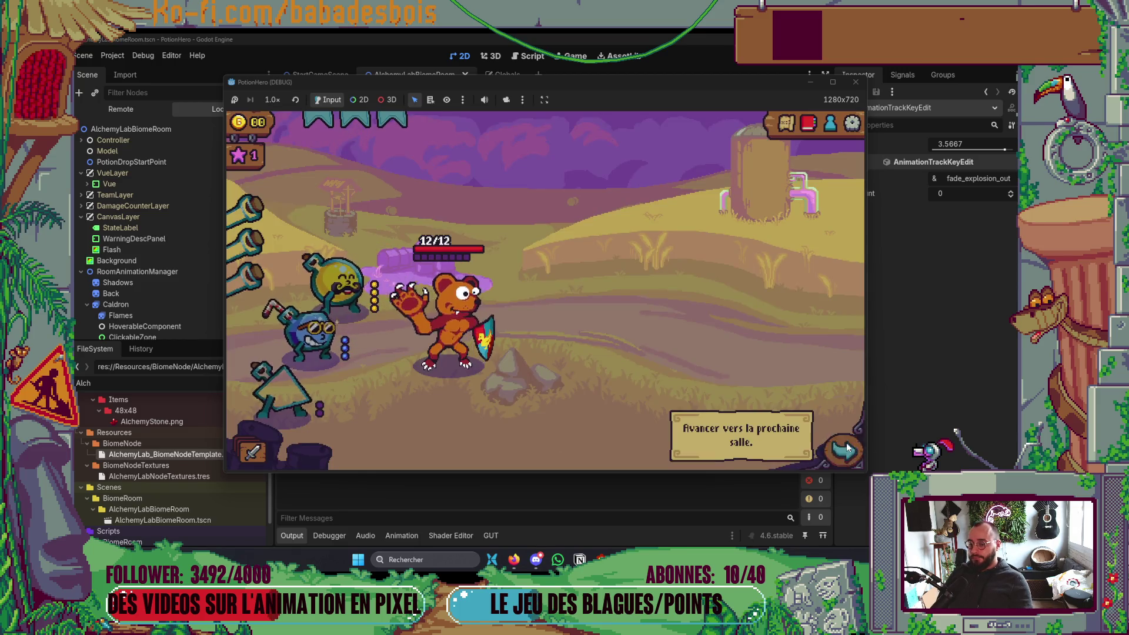
Step: Travel from the Ferme malfamée map to the alchemy room, brew yellow plus blue, then stop the game
left_click(845, 443)
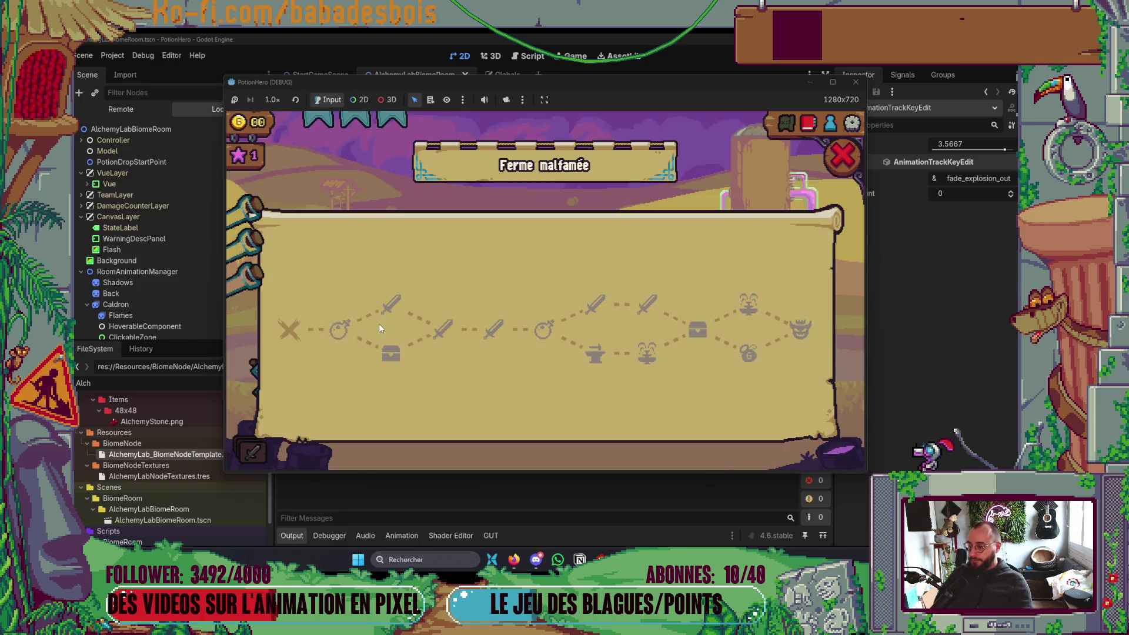
left_click(388, 348)
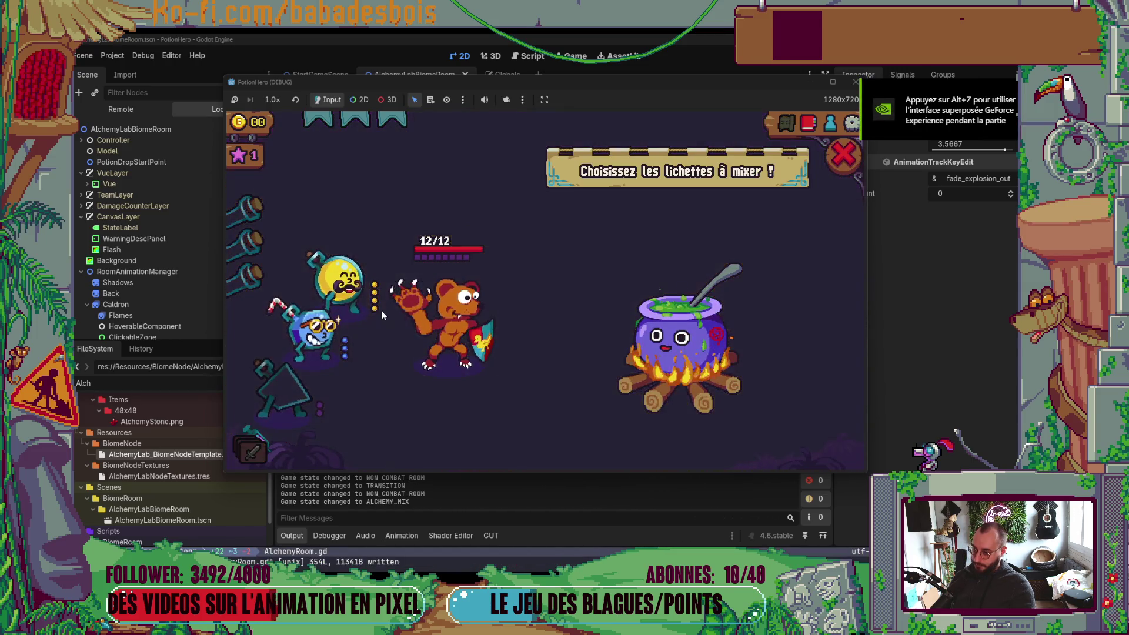
left_click(347, 288)
left_click(318, 333)
left_click(683, 376)
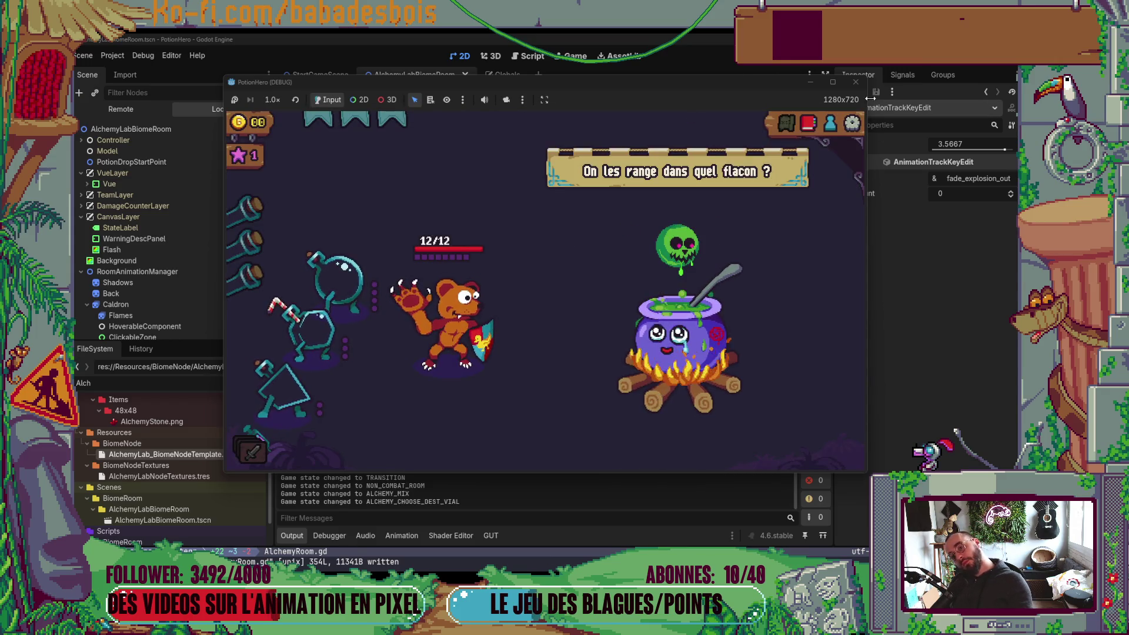
left_click(856, 82)
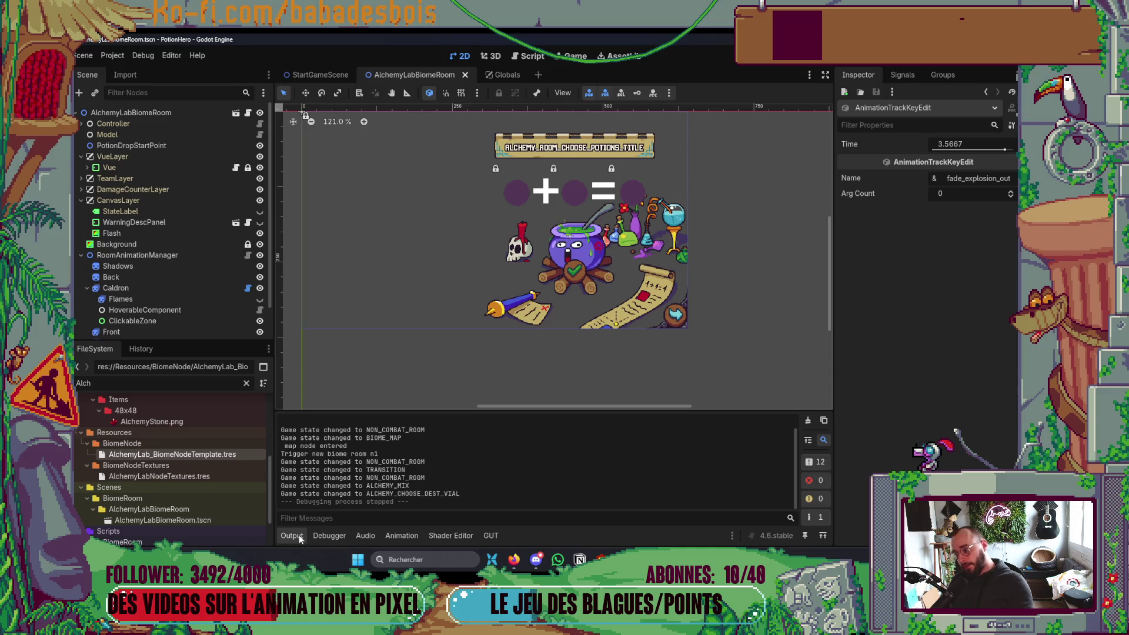
Step: Shift the fade_explosion_out key from 3.5667 to 3.4333 s, save, and rerun the game
scroll(159, 321, "down", 2)
left_click(160, 318)
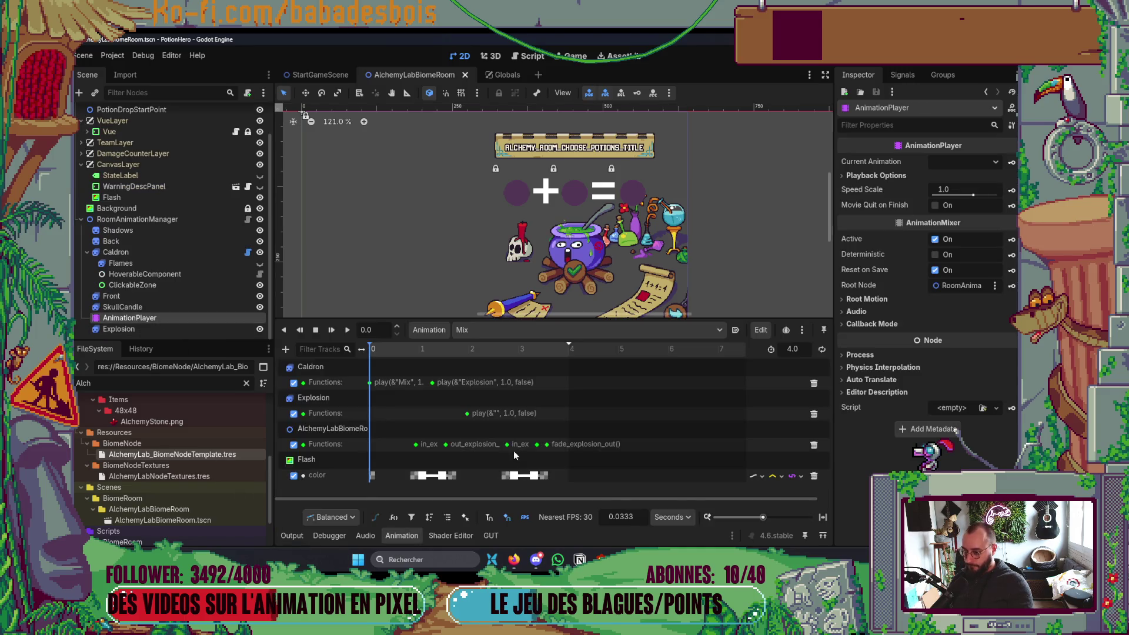
left_click(540, 444)
left_click_drag(541, 448, 536, 468)
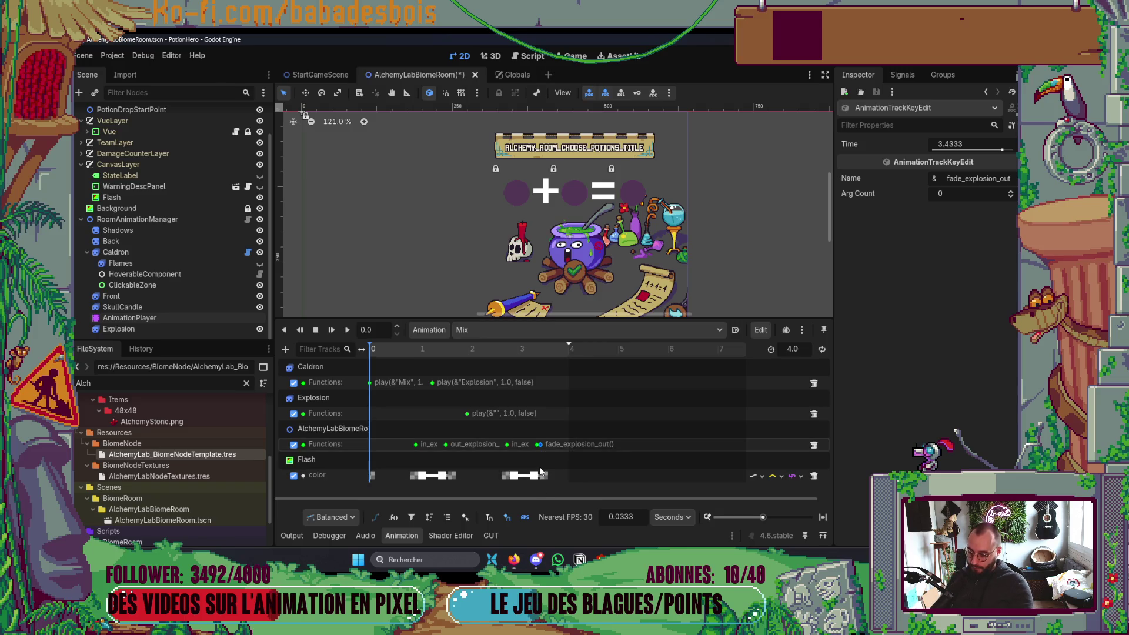
mouse_move(544, 456)
left_mouse_down()
mouse_move(534, 439)
mouse_move(535, 449)
left_mouse_up()
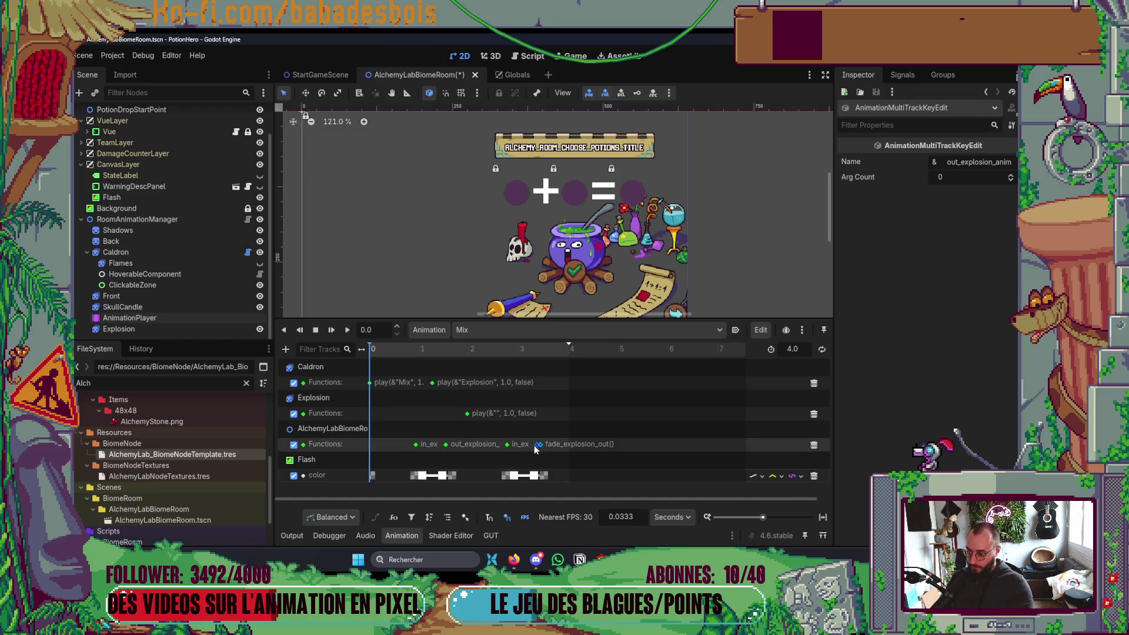
key("ctrl+s")
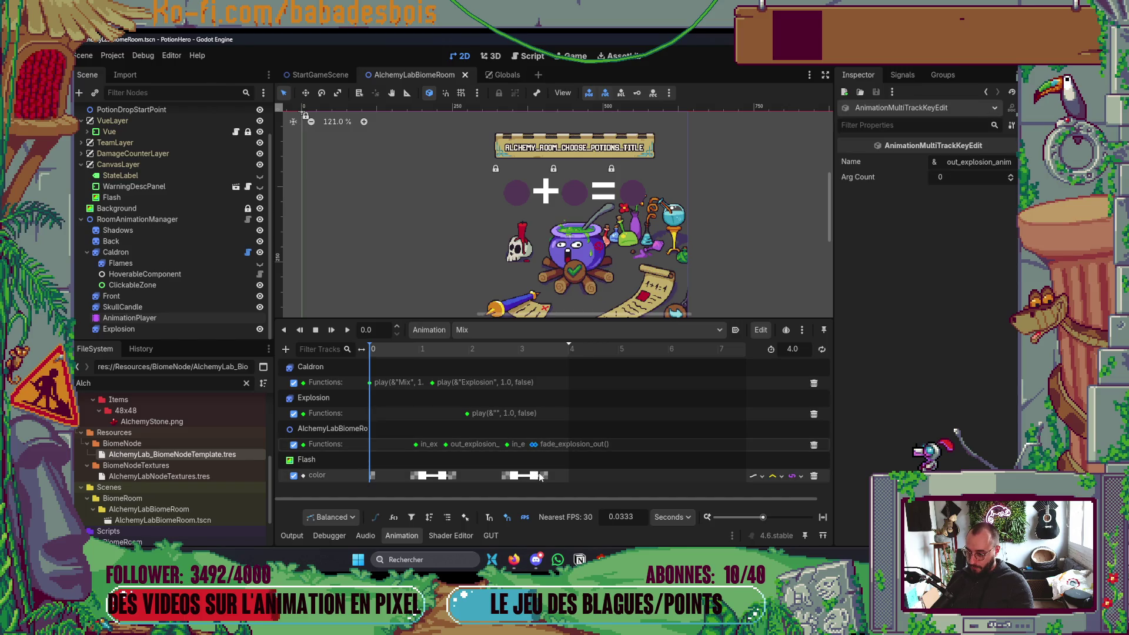
key("F5")
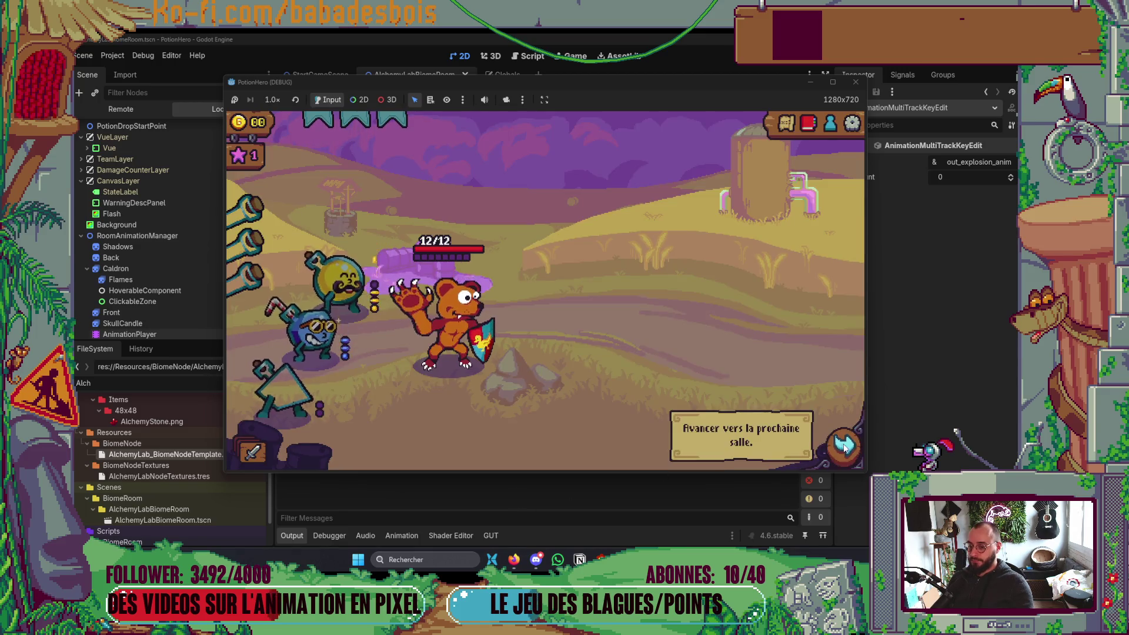
left_click(842, 448)
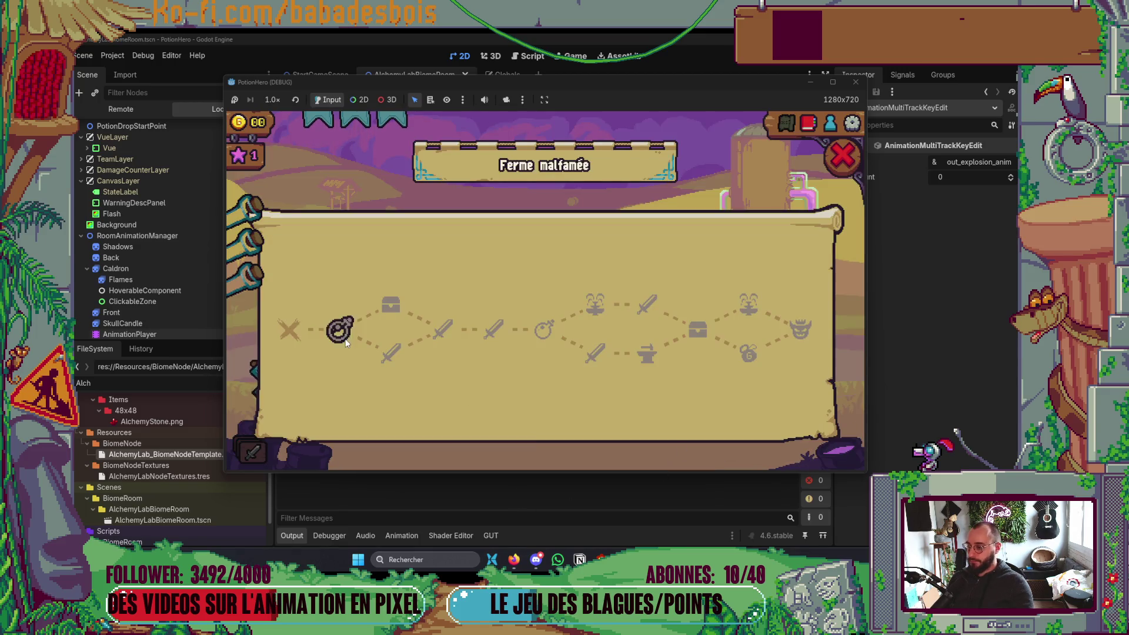
left_click(343, 337)
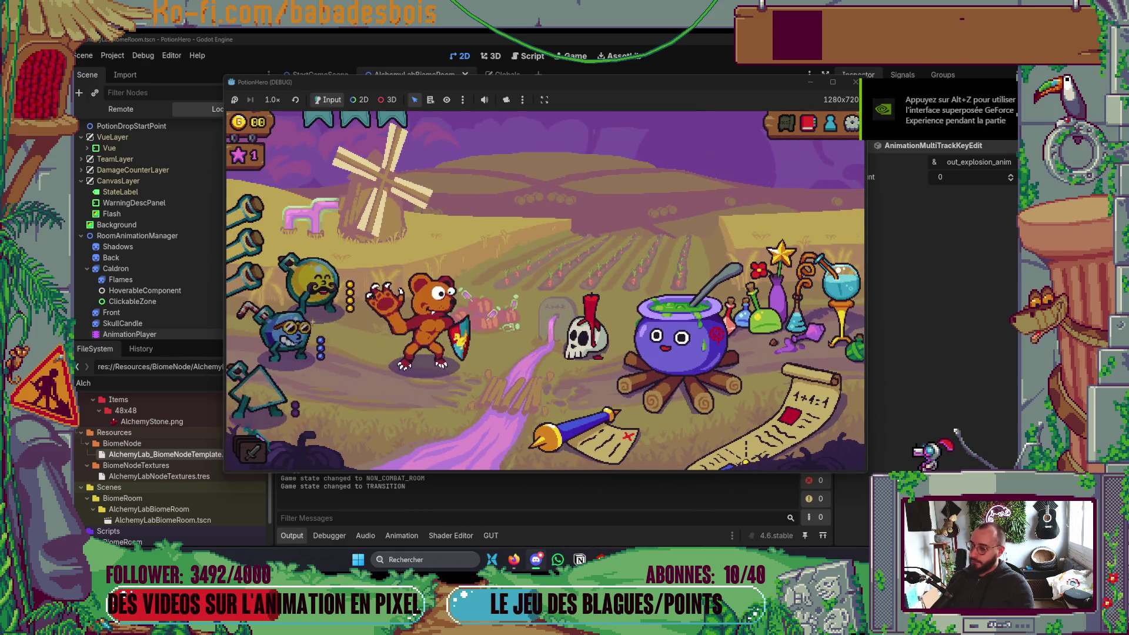
left_click(331, 301)
left_click(315, 332)
left_click(684, 377)
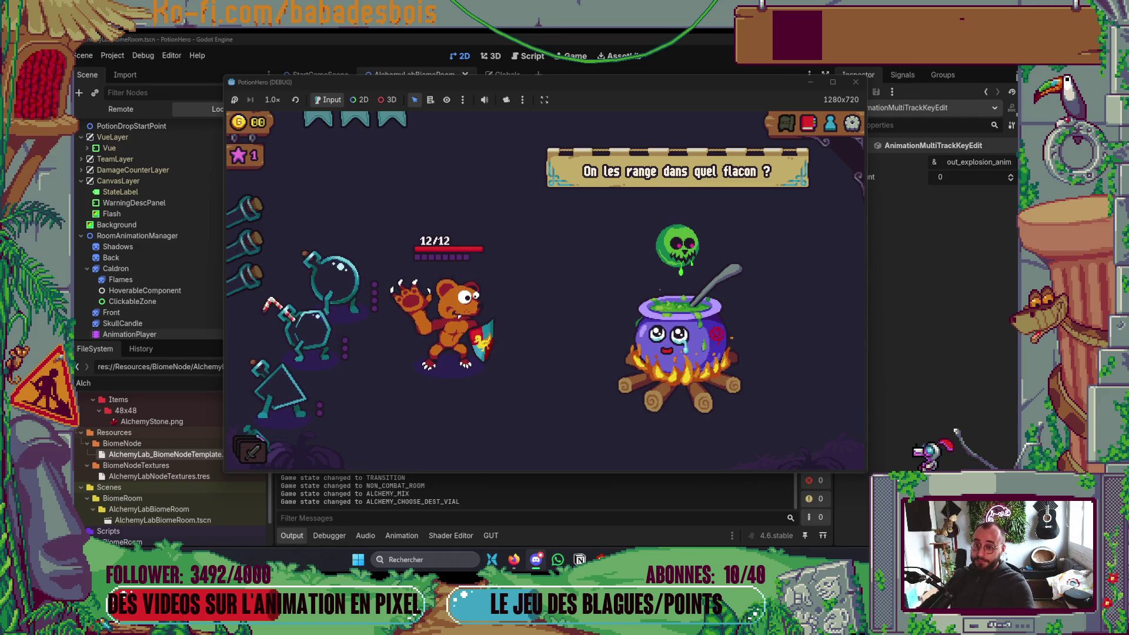
left_click(854, 83)
key("F5")
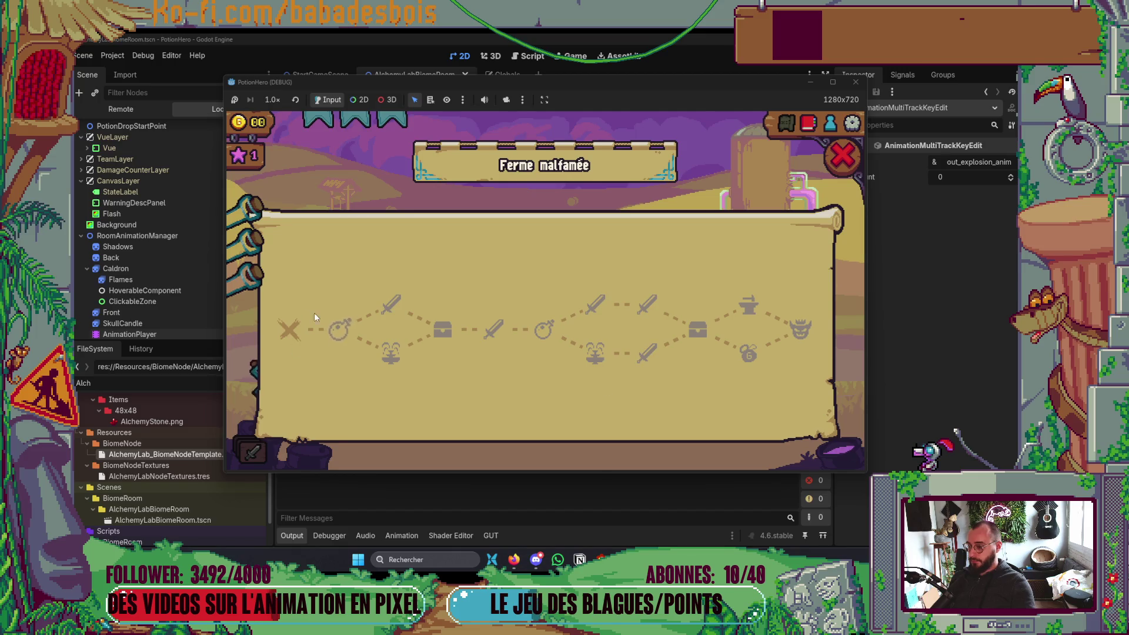
Step: Rerun to the farm room and mix with the blue potion, stop with F8, and show the Explosion SpriteFrames
left_click(336, 323)
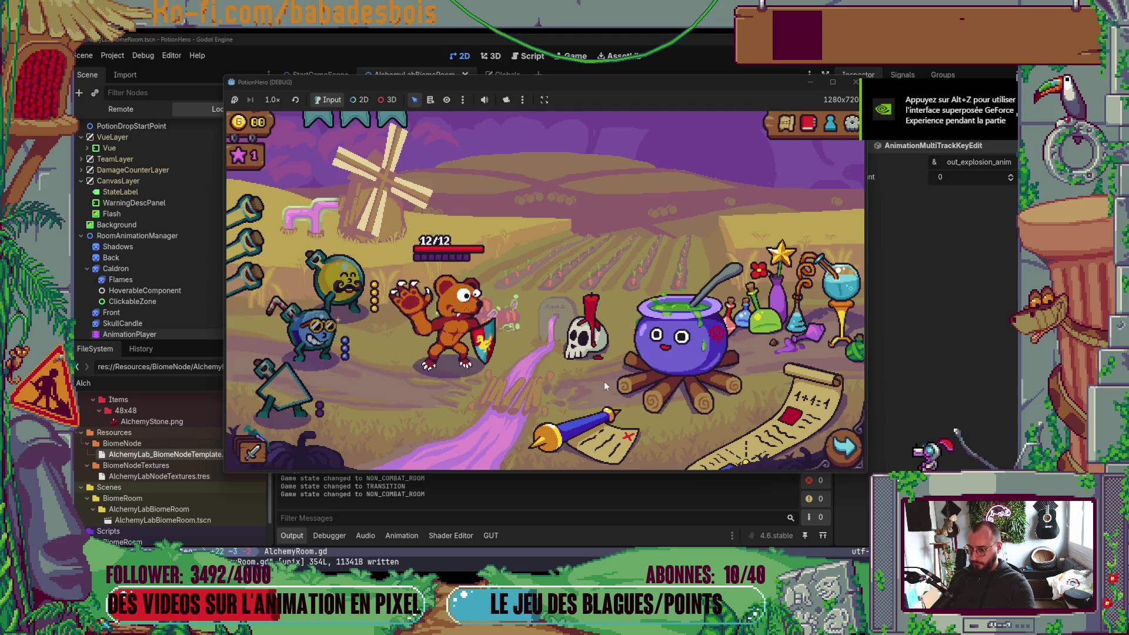
left_click(647, 370)
left_click(315, 329)
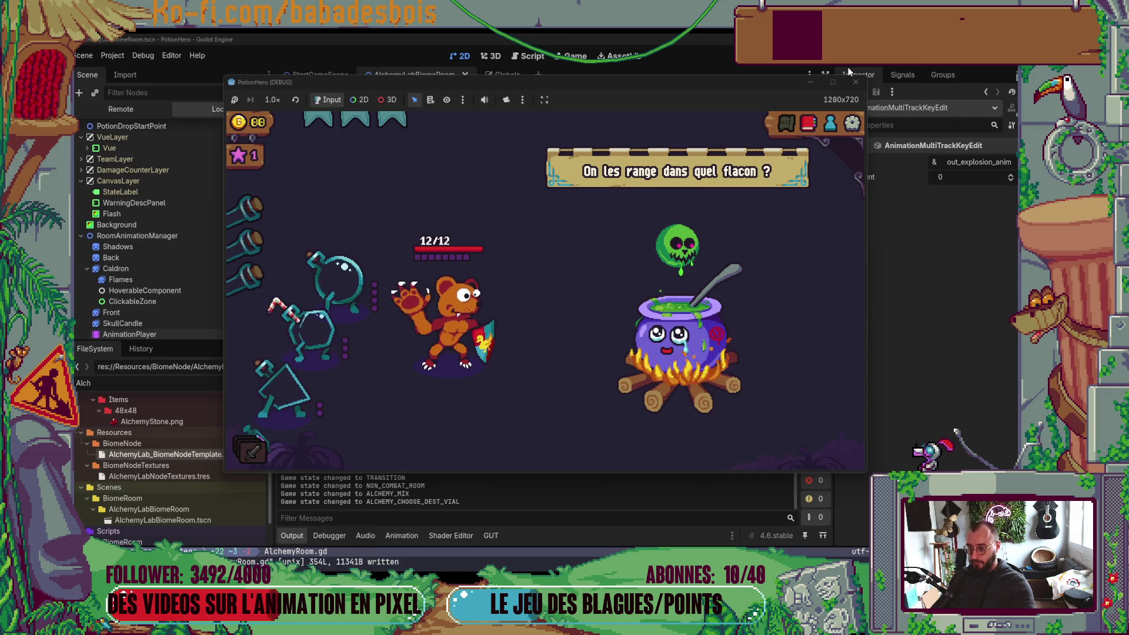
key("F8")
left_click(167, 330)
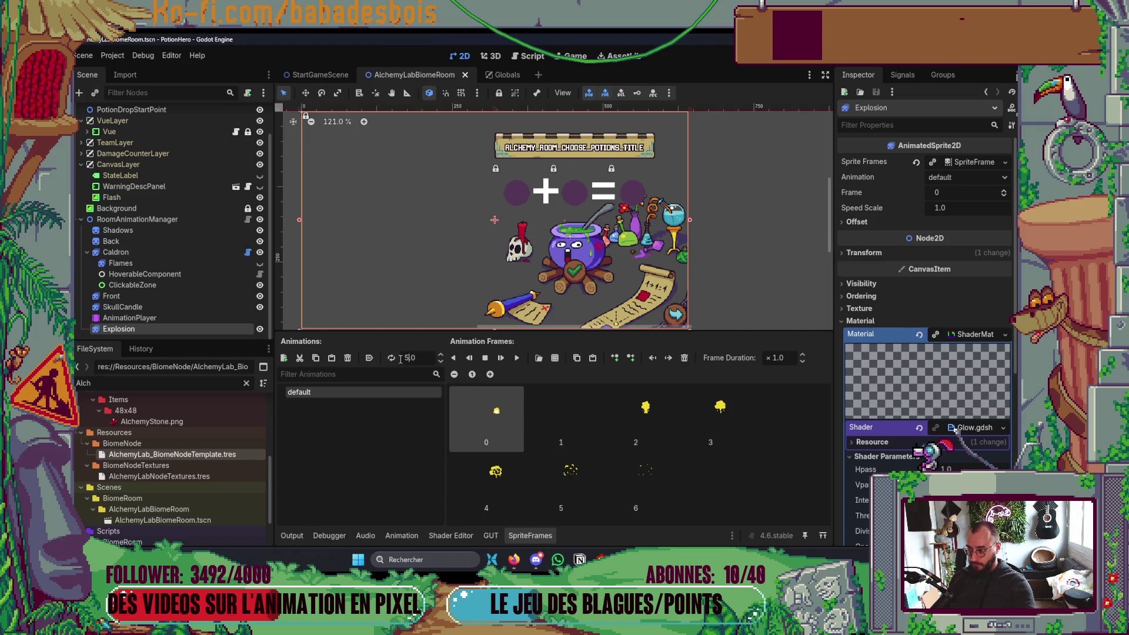
Step: Set the explosion animation to 10 FPS and delete the second Flash colour keys
key("Return")
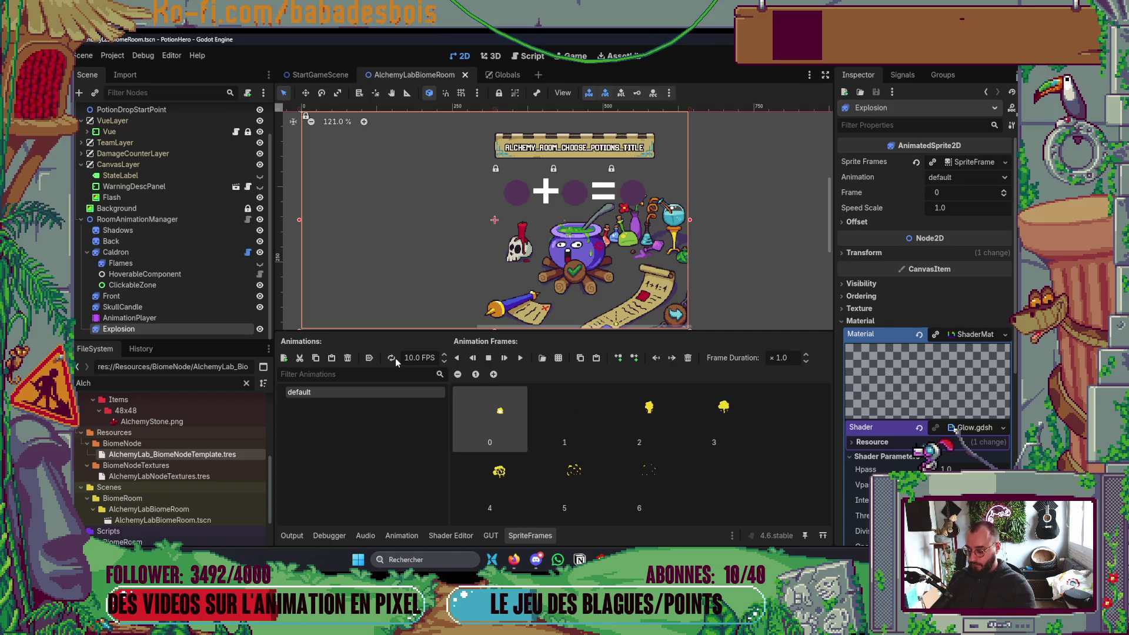
left_click(155, 318)
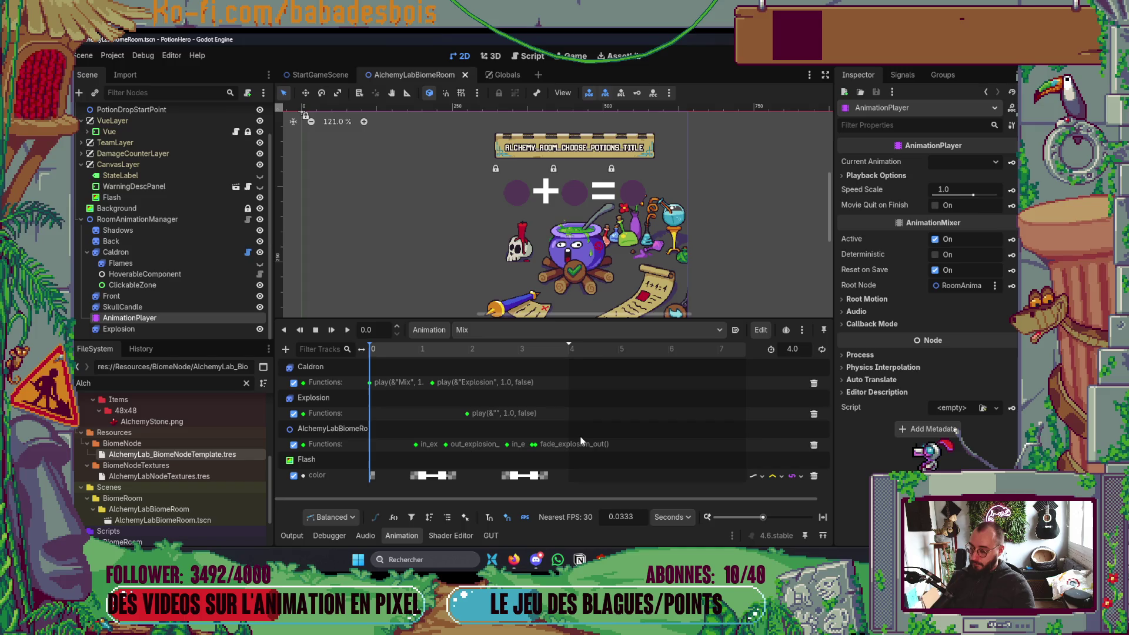
left_click(491, 474)
key("Delete")
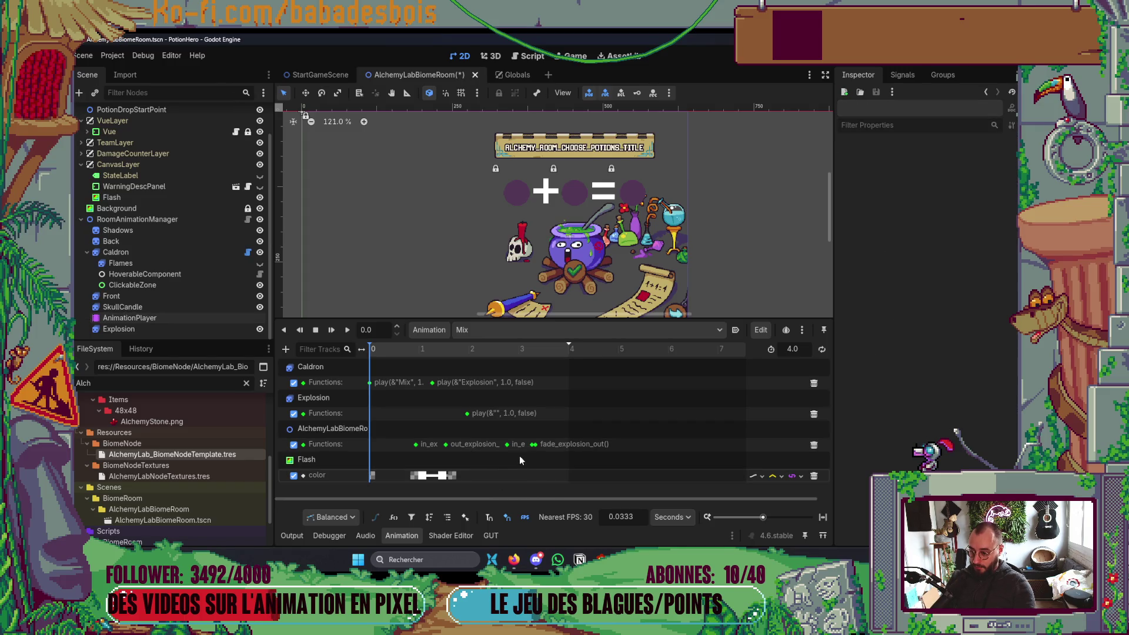
Step: Delete the second in-explosion call key, move fade_explosion_out to 3.0 s, and save
left_click(509, 446)
key("Delete")
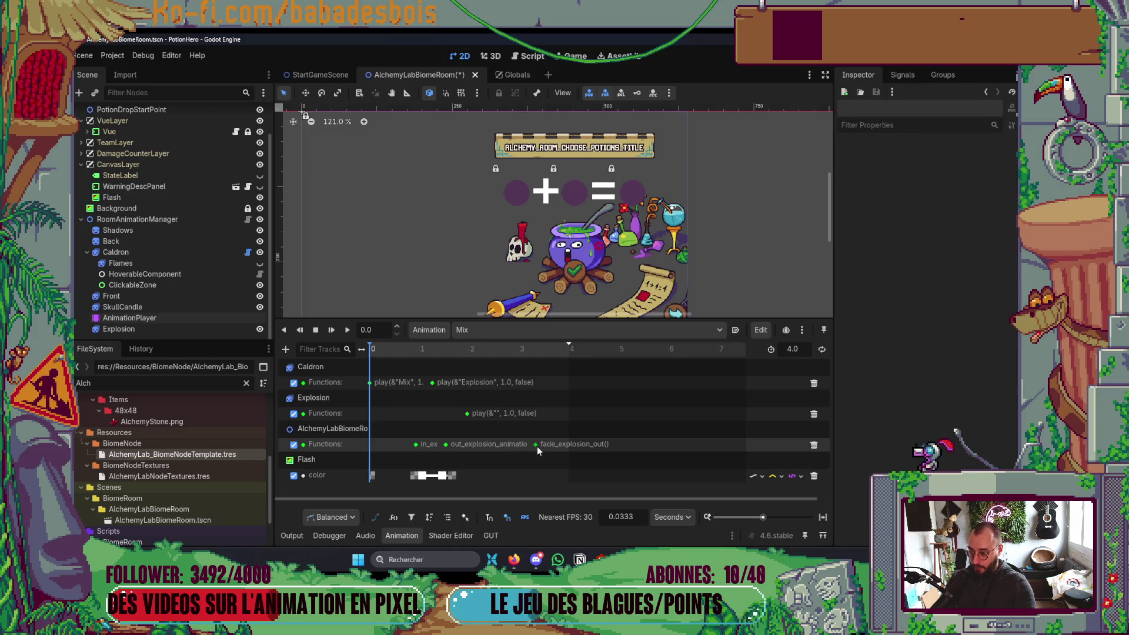
mouse_move(537, 446)
left_mouse_down()
mouse_move(470, 453)
mouse_move(520, 446)
left_mouse_up()
key("ctrl+s")
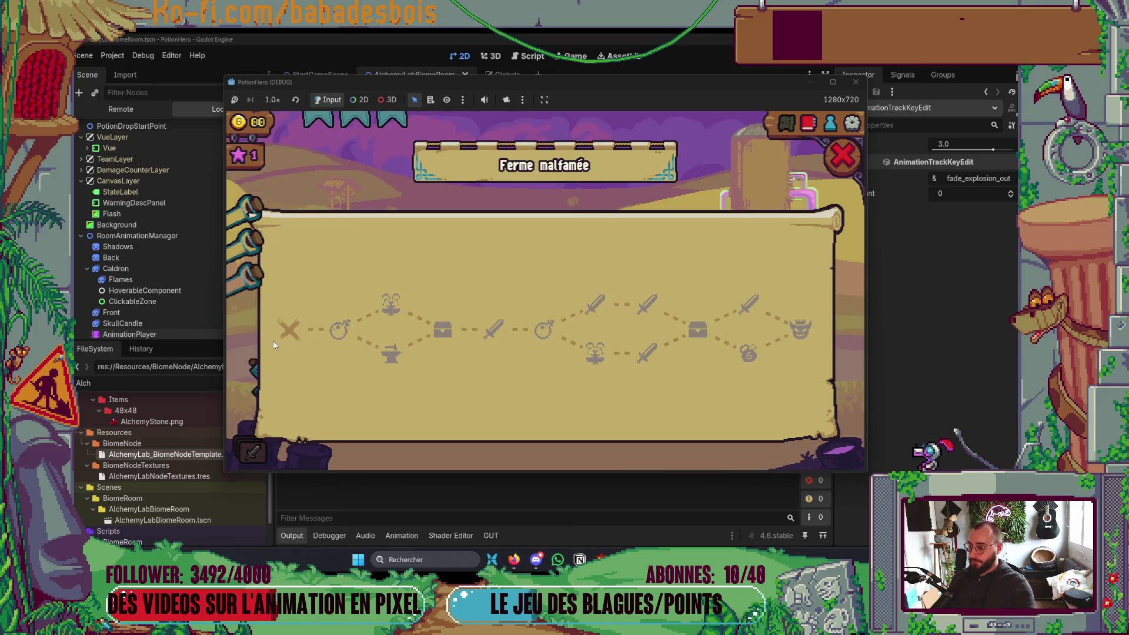
Step: Test a yellow-plus-blue mix in the farm room's cauldron, then stop the game
left_click(347, 337)
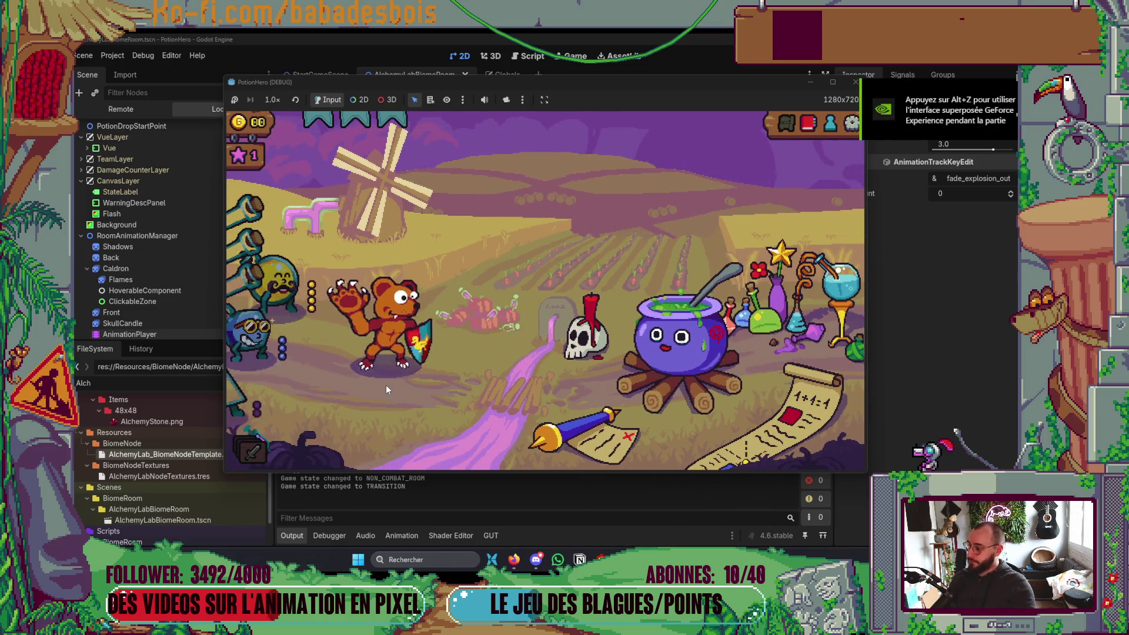
left_click(677, 347)
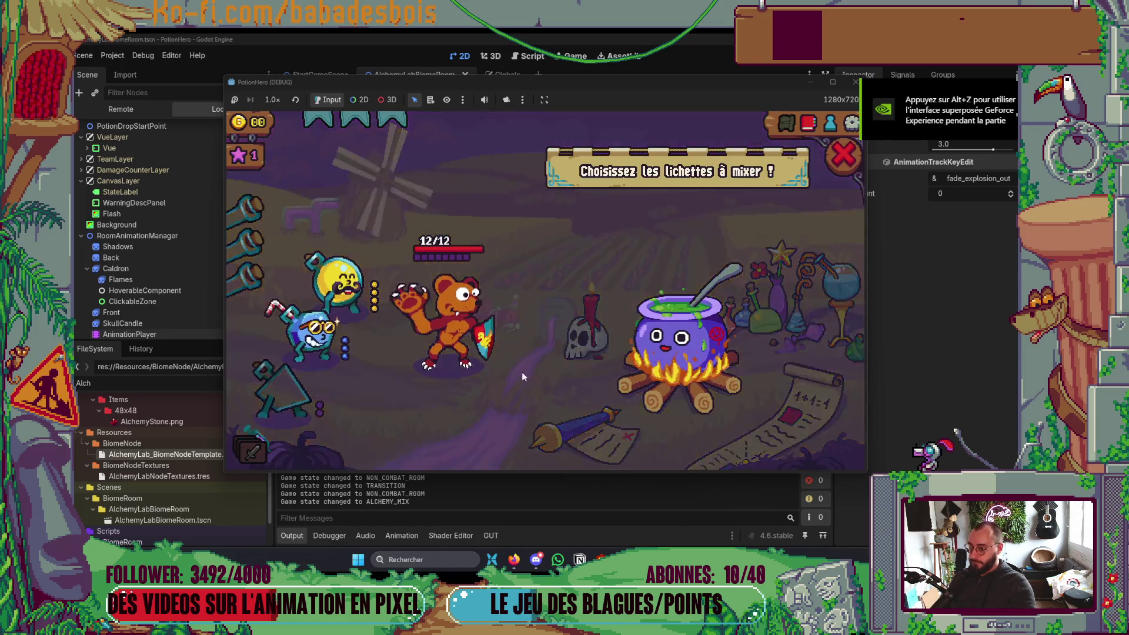
left_click(346, 288)
left_click(315, 330)
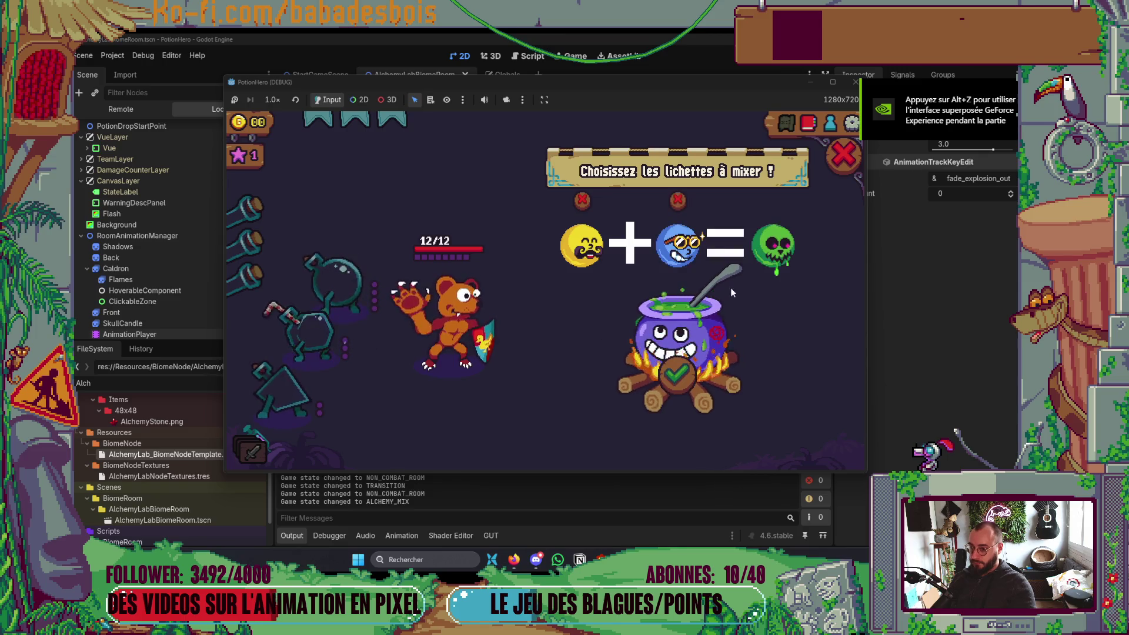
left_click(679, 378)
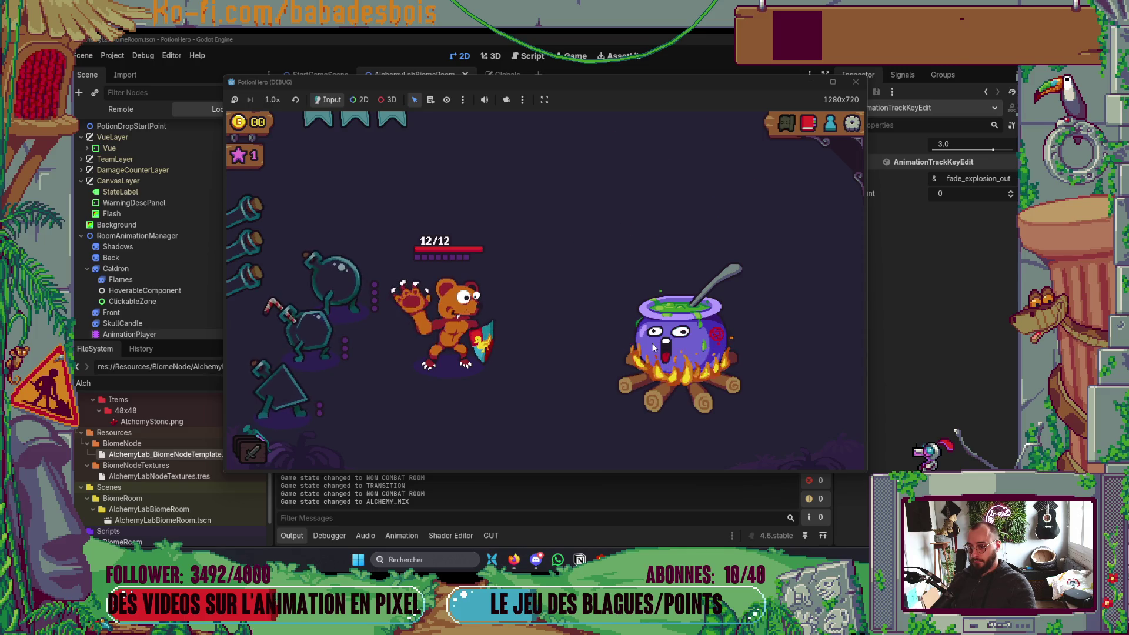
left_click(856, 82)
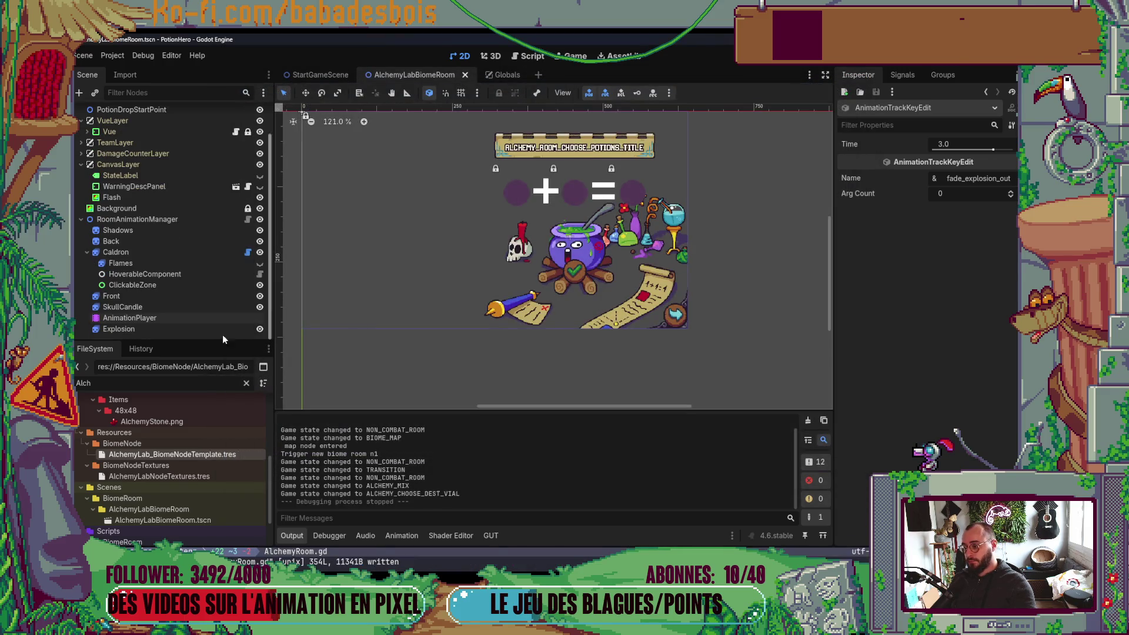
Step: Move the fade_explosion_out key from 3.0 to 2.5667 s and switch to AlchemyRoom.gd
left_click(124, 318)
left_click(500, 445)
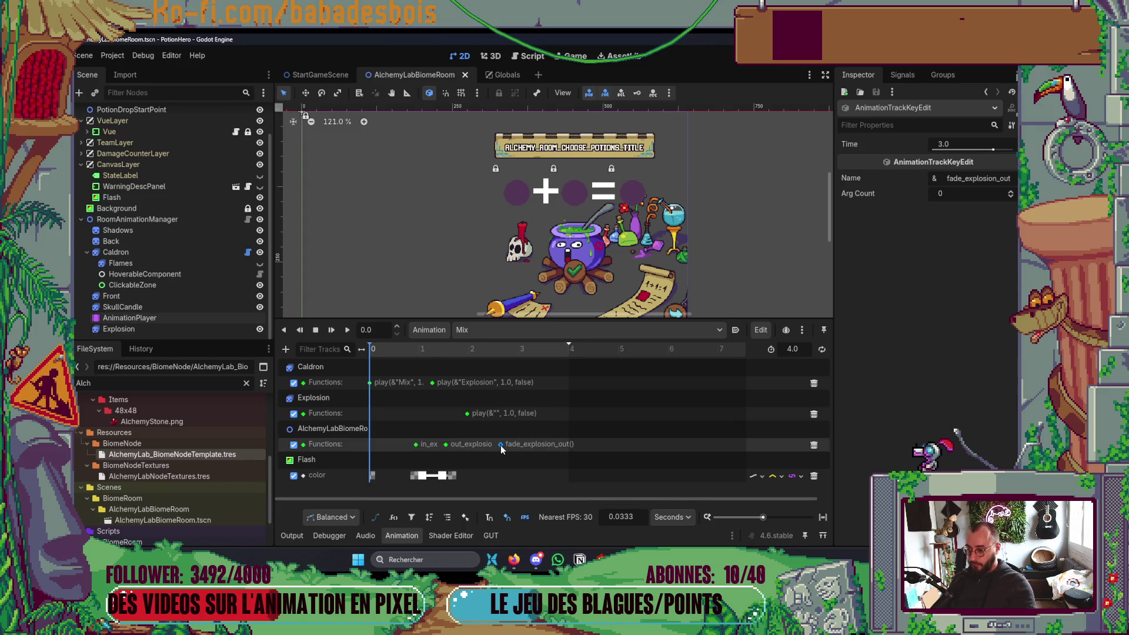
left_click_drag(500, 446, 497, 446)
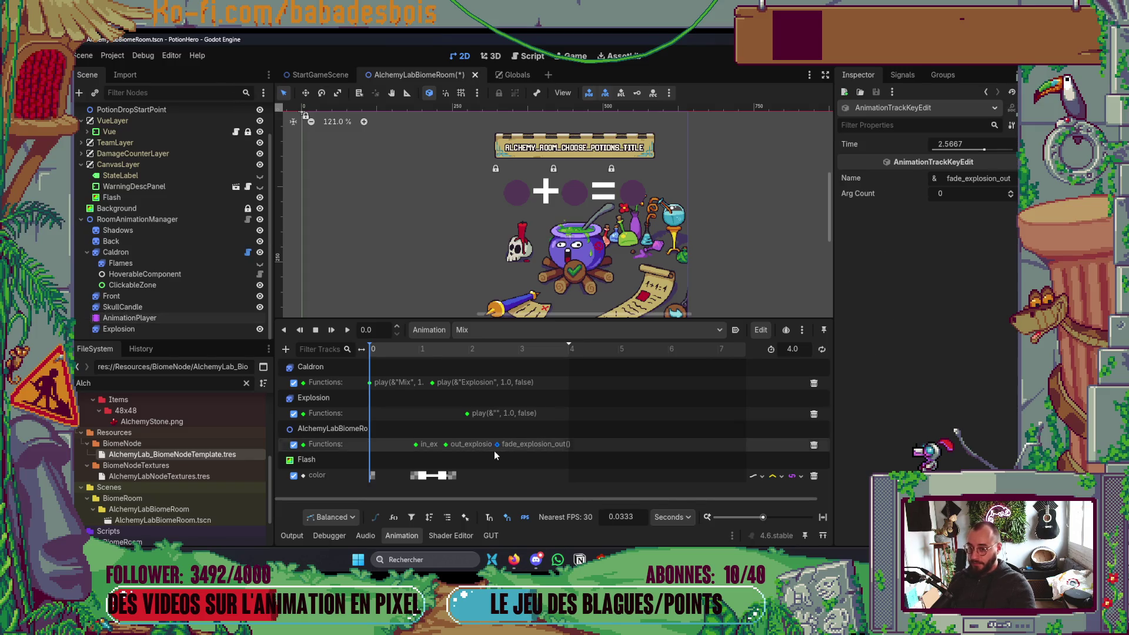
key("alt+Tab")
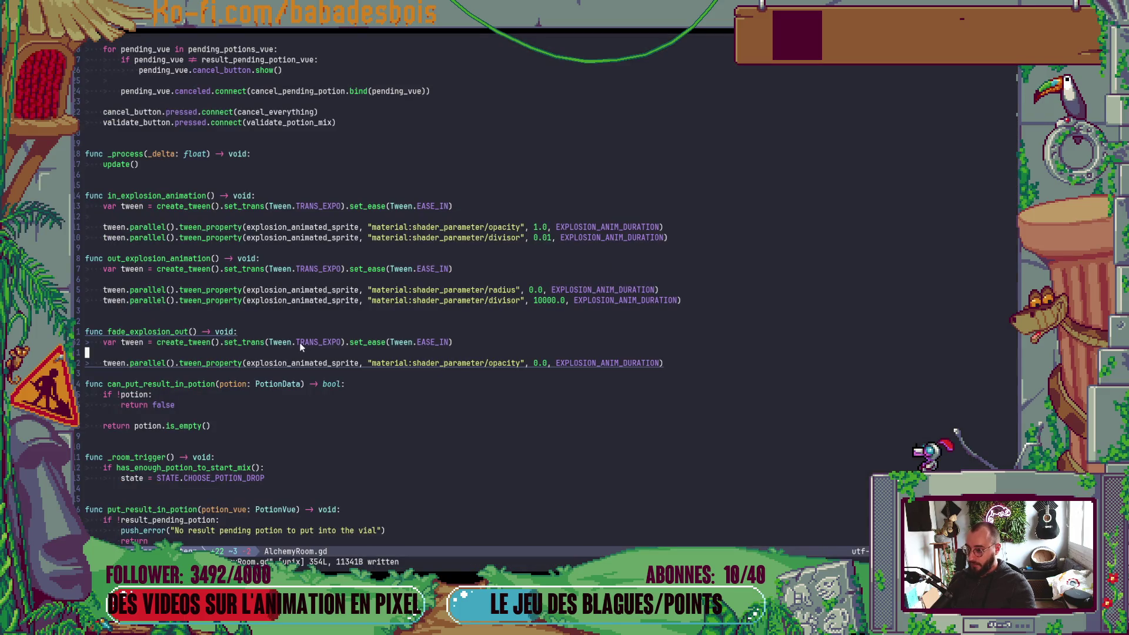
Step: Replace TRANS_EXPO with TRANS_LINEAR in the fade tween, then relaunch the game from Godot
key("v")
key("e")
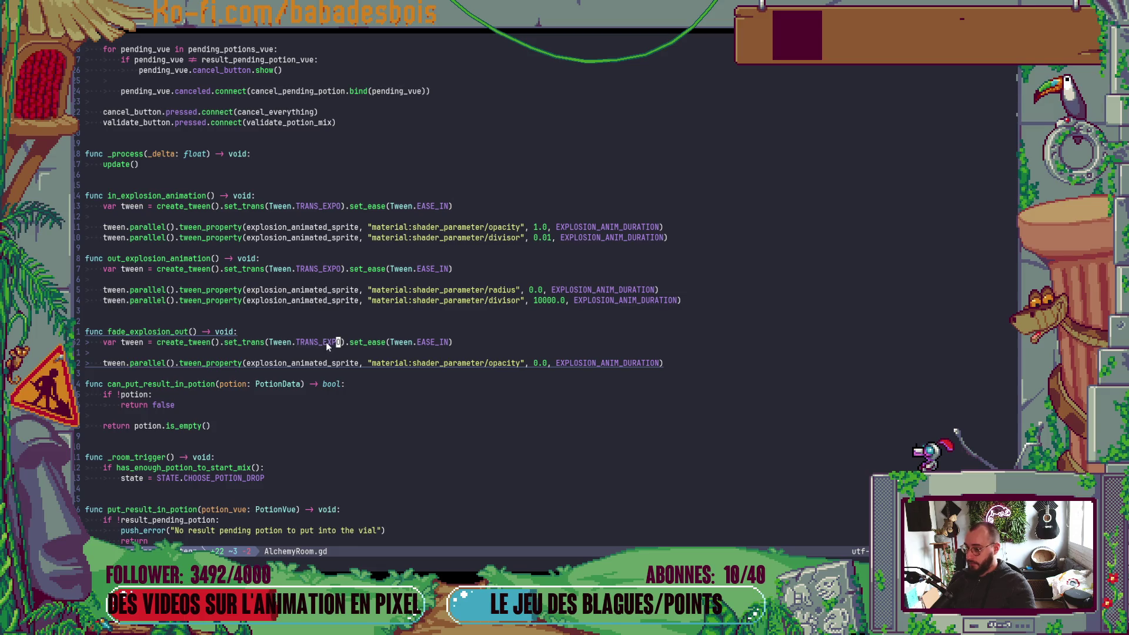
type("c")
type("Li")
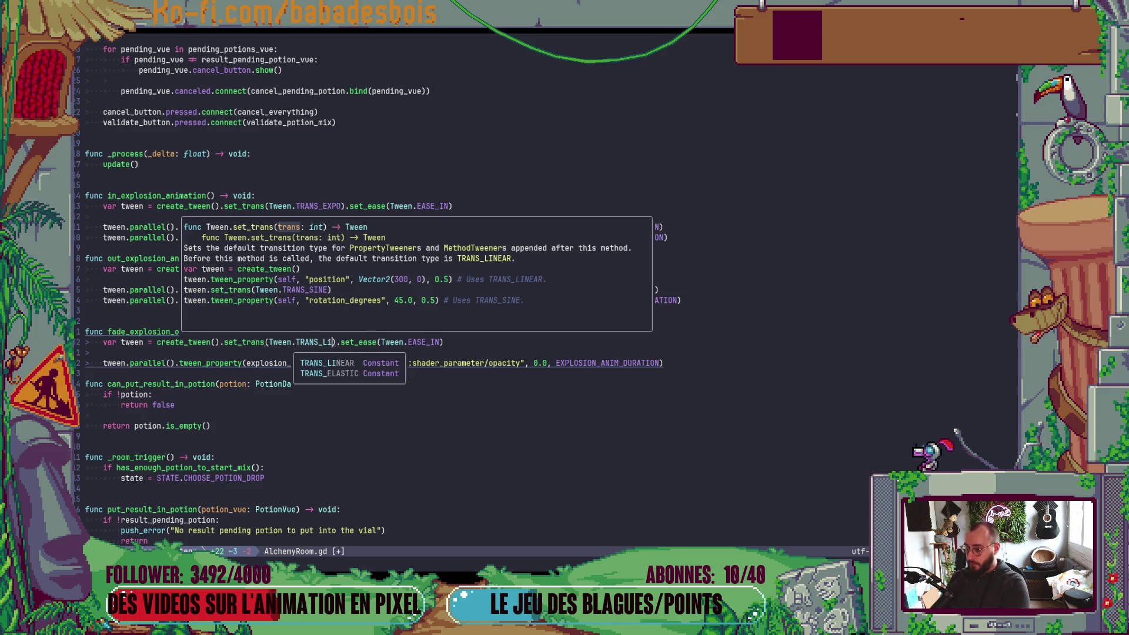
key("Tab")
key("Escape")
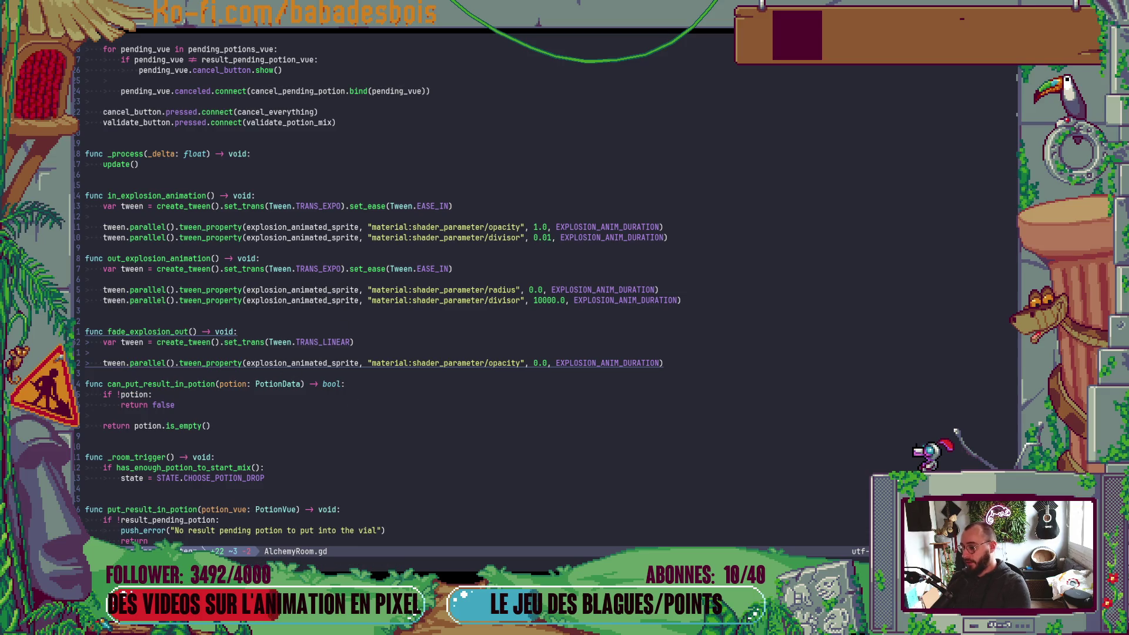
key("alt+Tab")
key("F5")
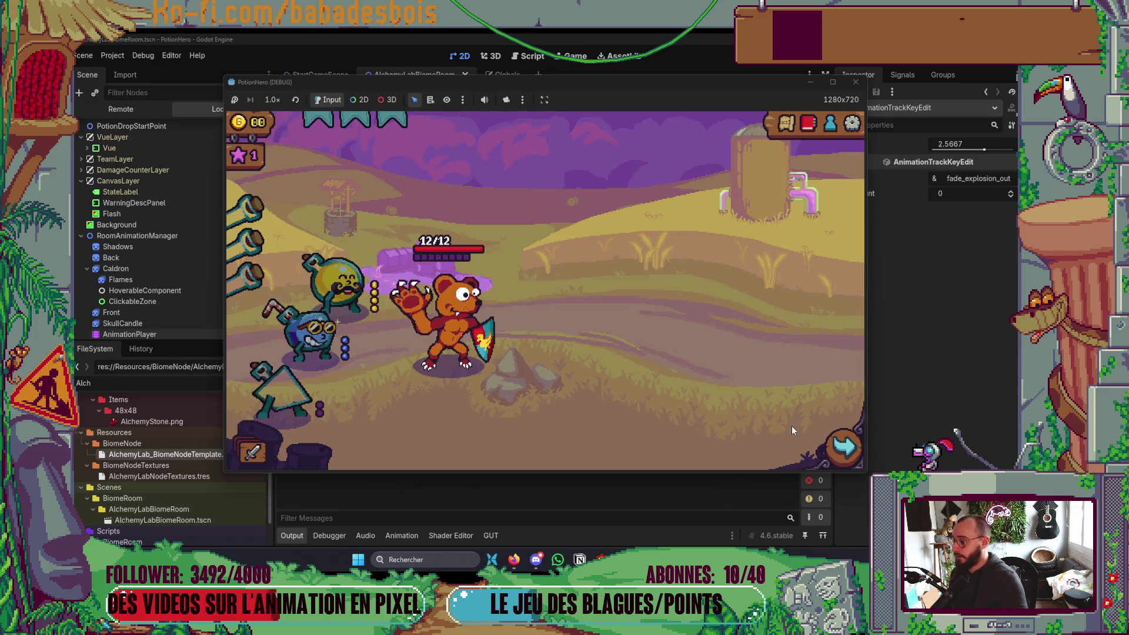
Step: Advance to the next room and start the cauldron mix to watch the linear fade
left_click(844, 446)
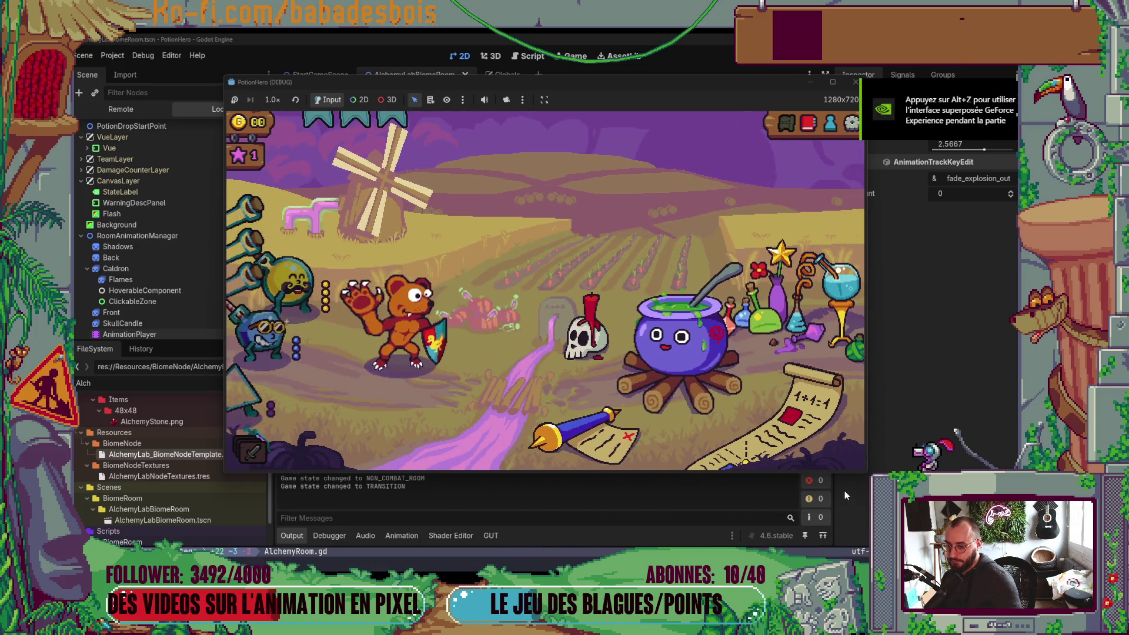
left_click(613, 335)
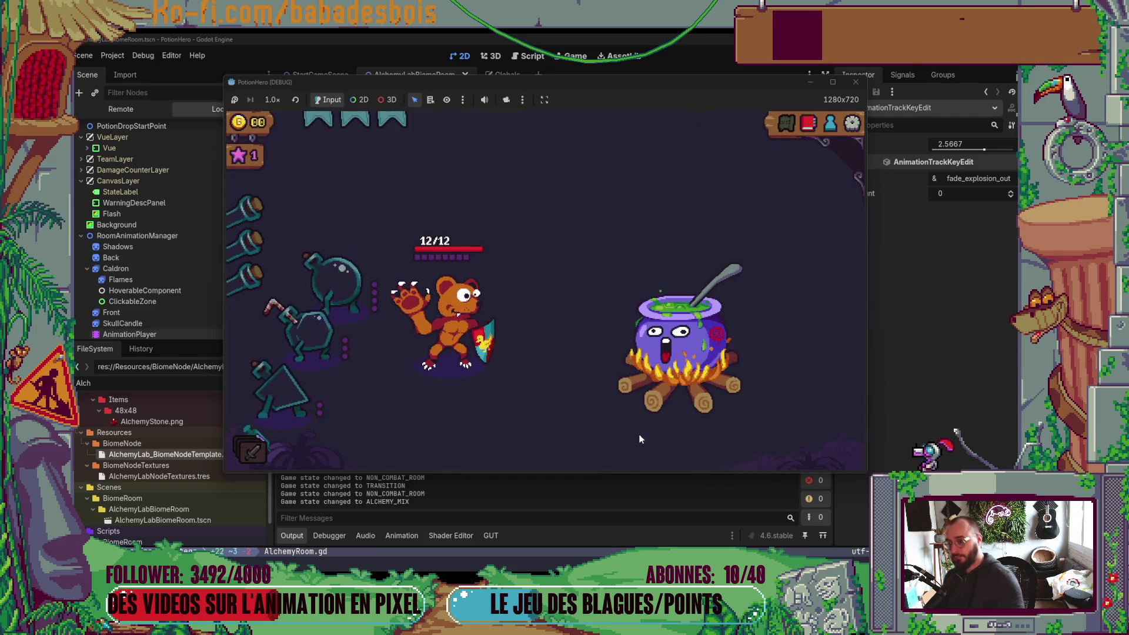
Step: Pull the Explosion play key earlier, move fade_explosion_out to 2.1333 s, and relaunch the game
left_click(856, 82)
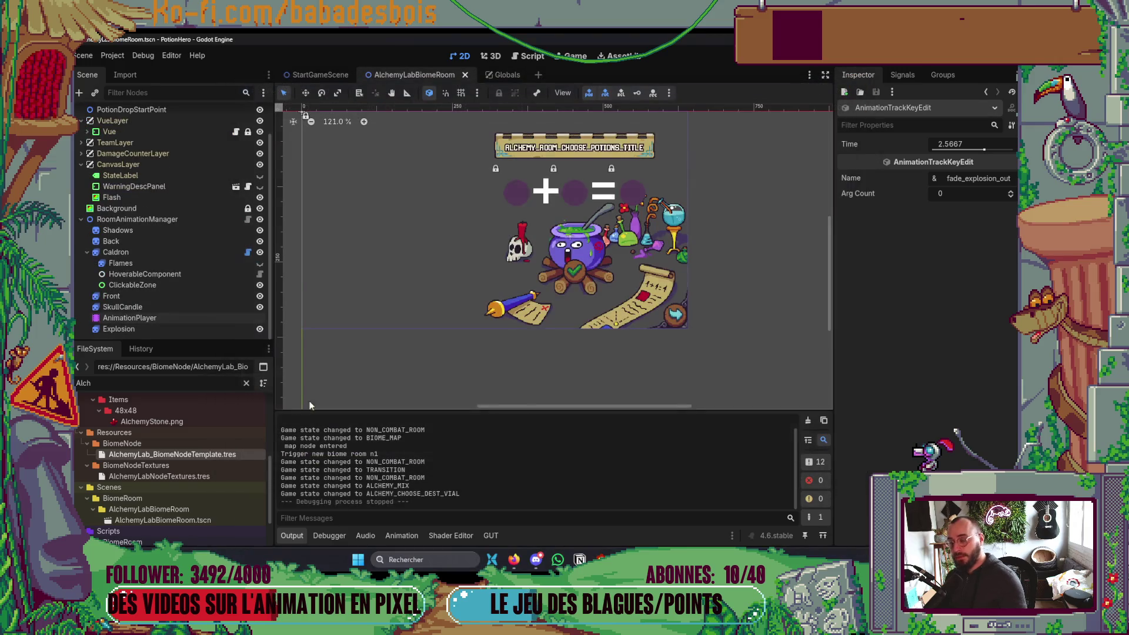
left_click(165, 318)
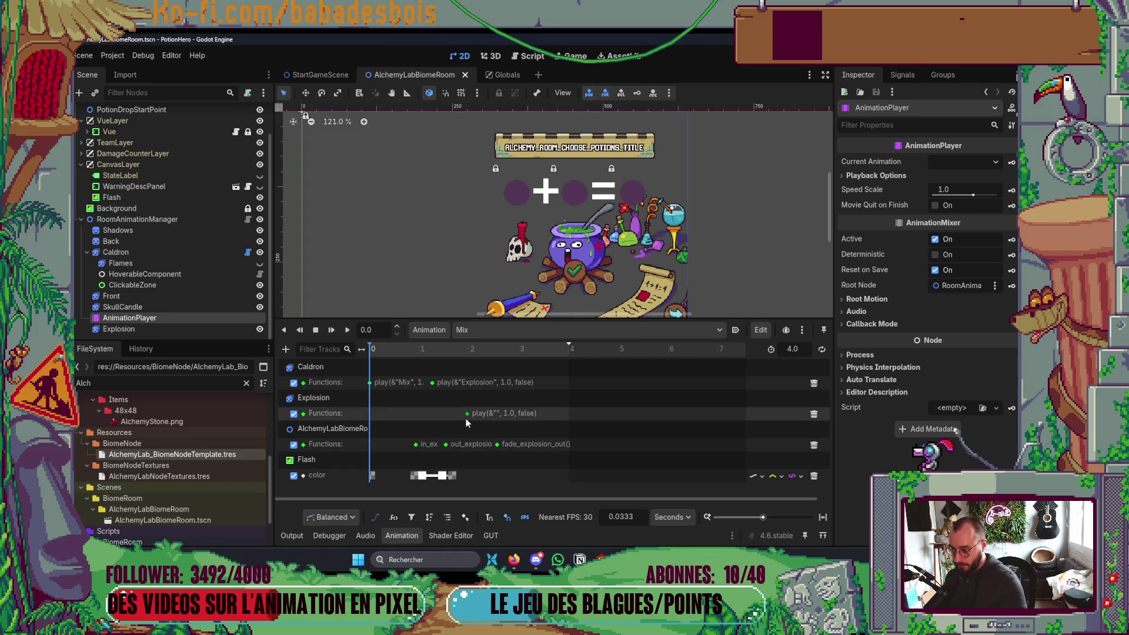
left_click_drag(467, 414, 447, 418)
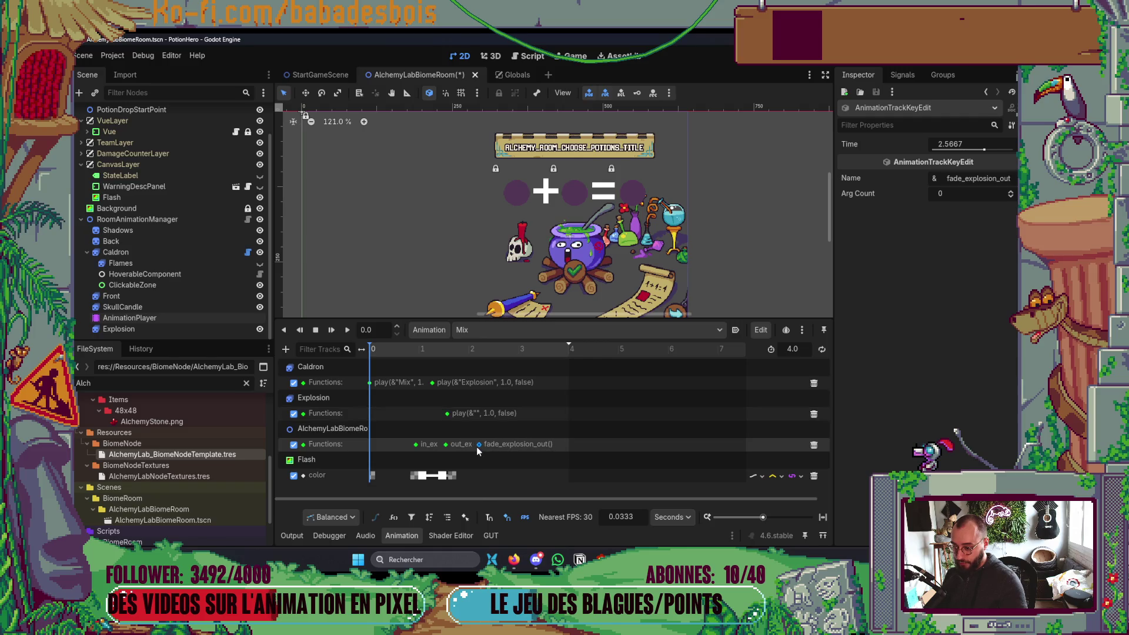
left_click_drag(476, 447, 474, 447)
key("F5")
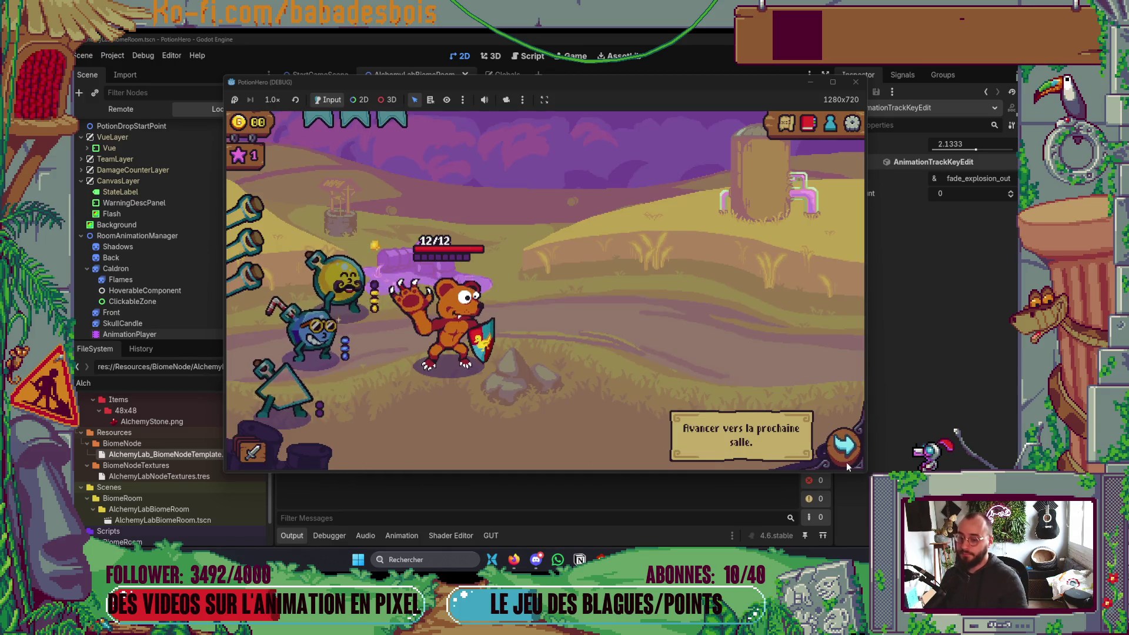
Step: Travel to the alchemy room and mix the blue and yellow creatures at the cauldron
left_click(846, 462)
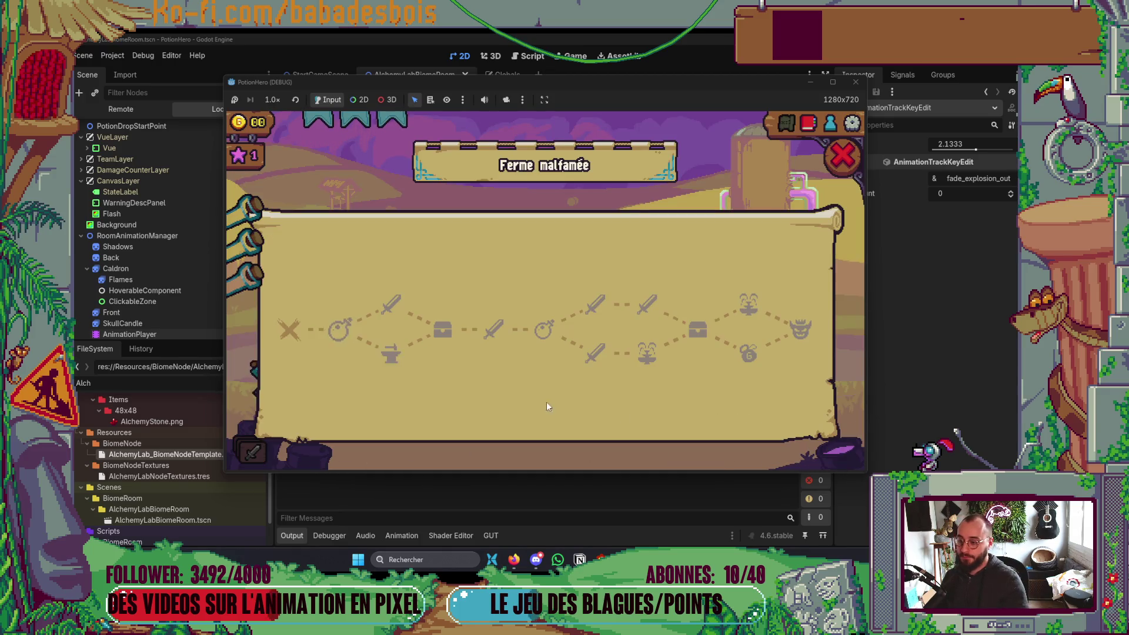
left_click(349, 338)
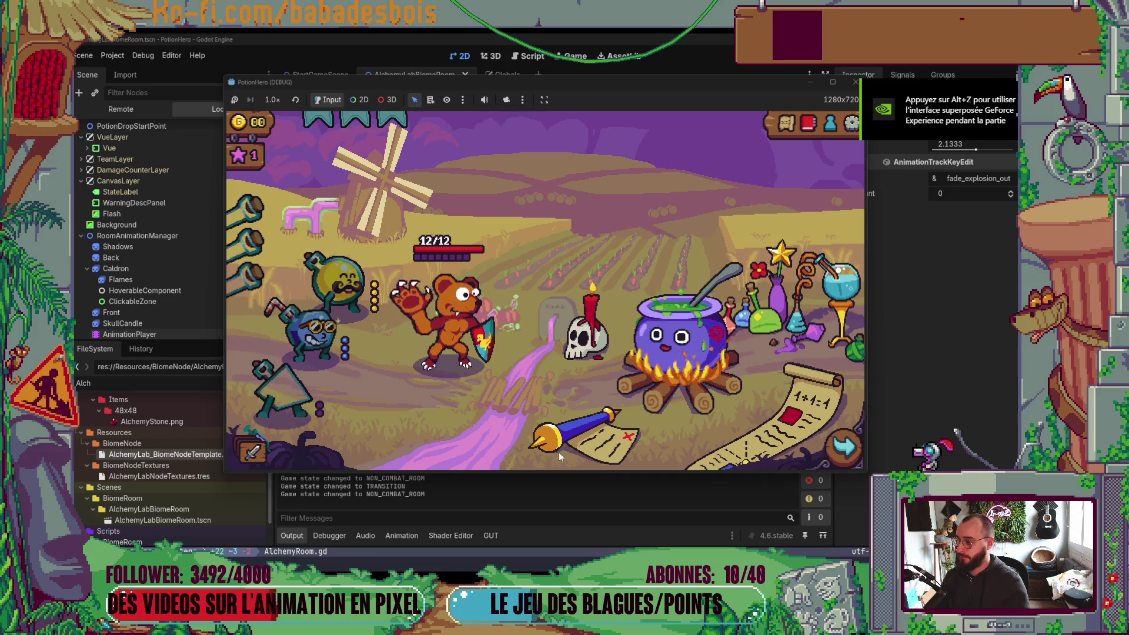
left_click(681, 344)
left_click(343, 347)
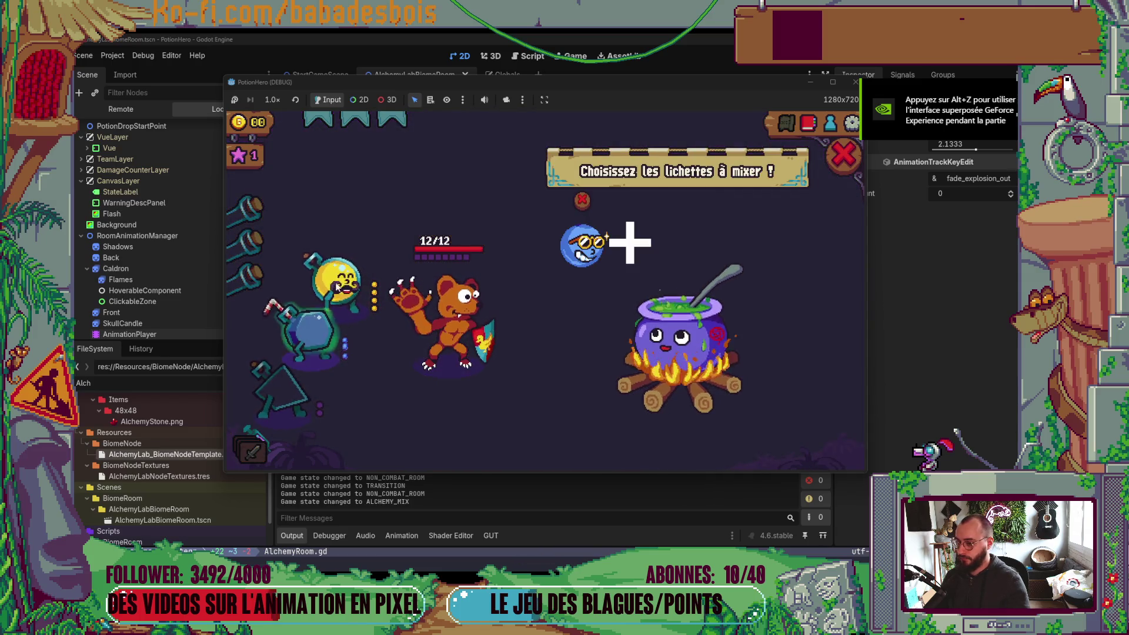
left_click(348, 280)
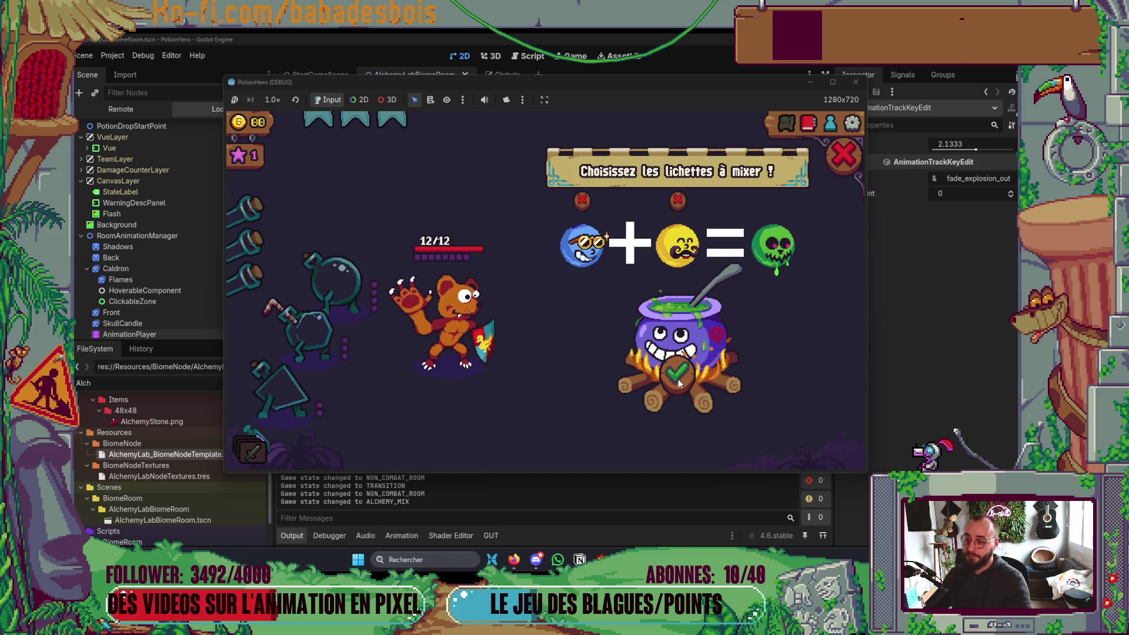
left_click(679, 381)
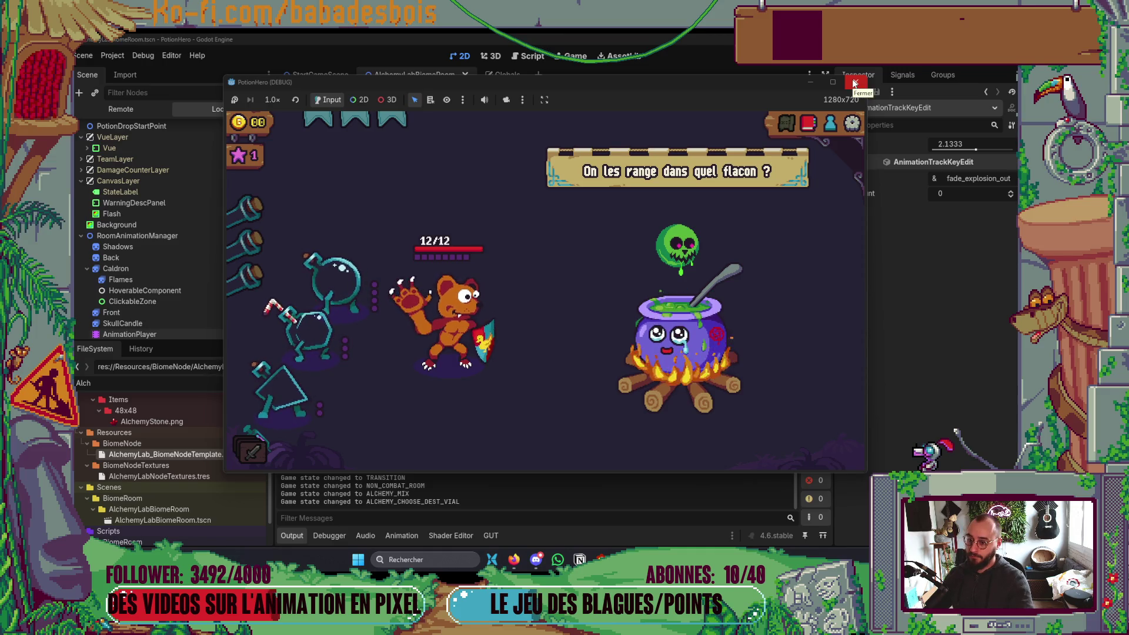
Step: Close the biome map, stop the game, and show the Explosion sprite's animation frames
left_click(340, 275)
left_click(844, 167)
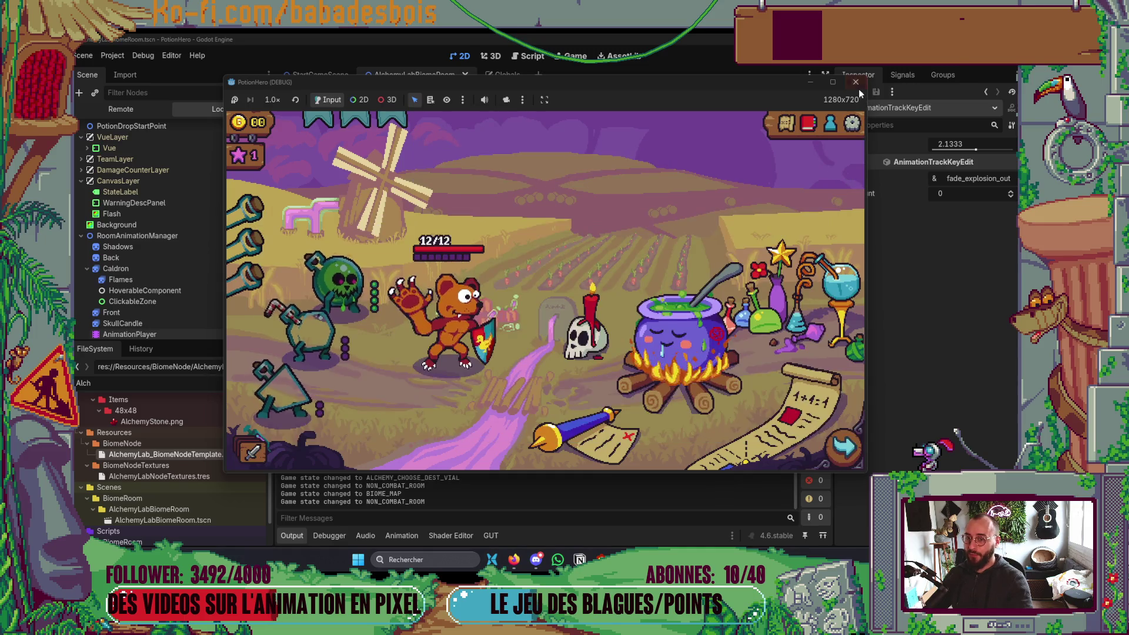
left_click(856, 83)
left_click(128, 328)
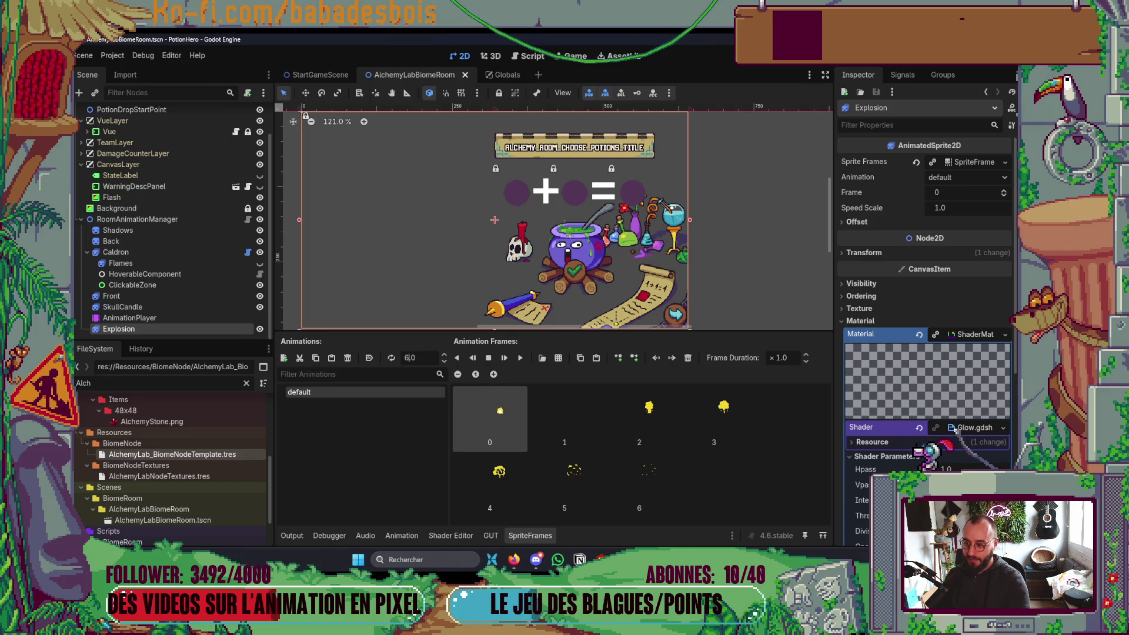
Step: Run the game, enter the farm room, mix yellow and blue at the cauldron, then stop it
key("F5")
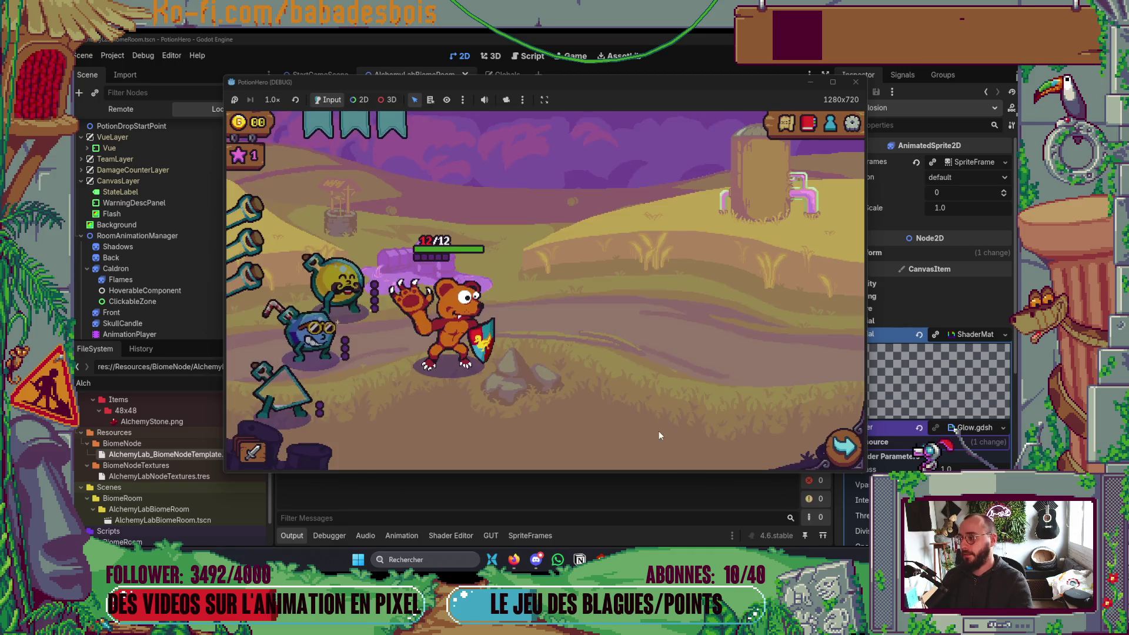
left_click(343, 346)
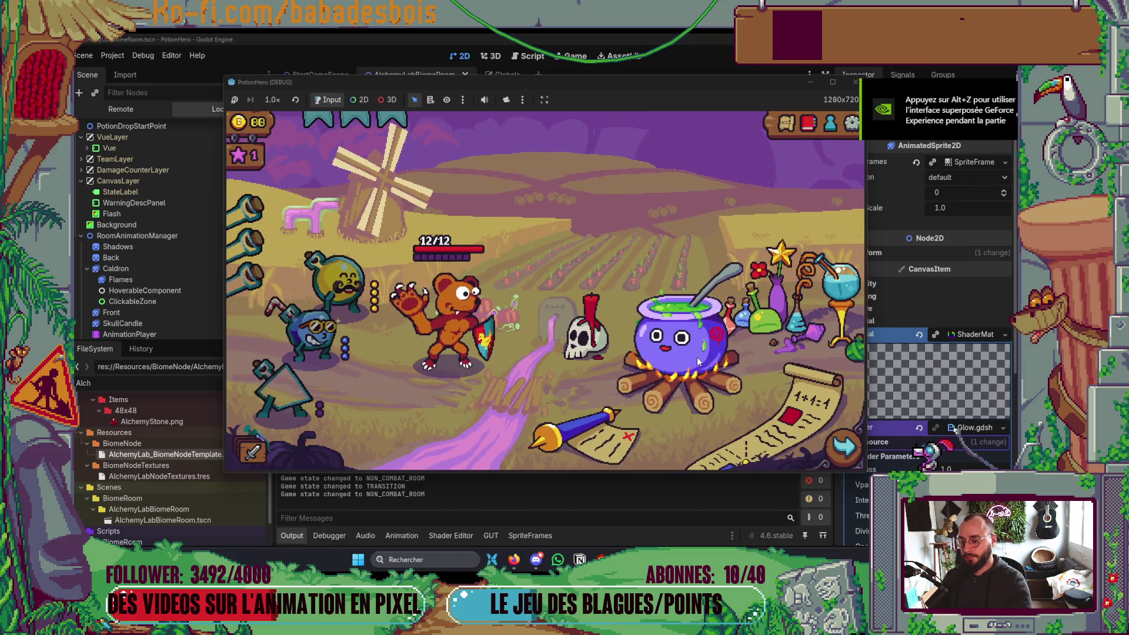
left_click(683, 341)
left_click(329, 279)
left_click(306, 349)
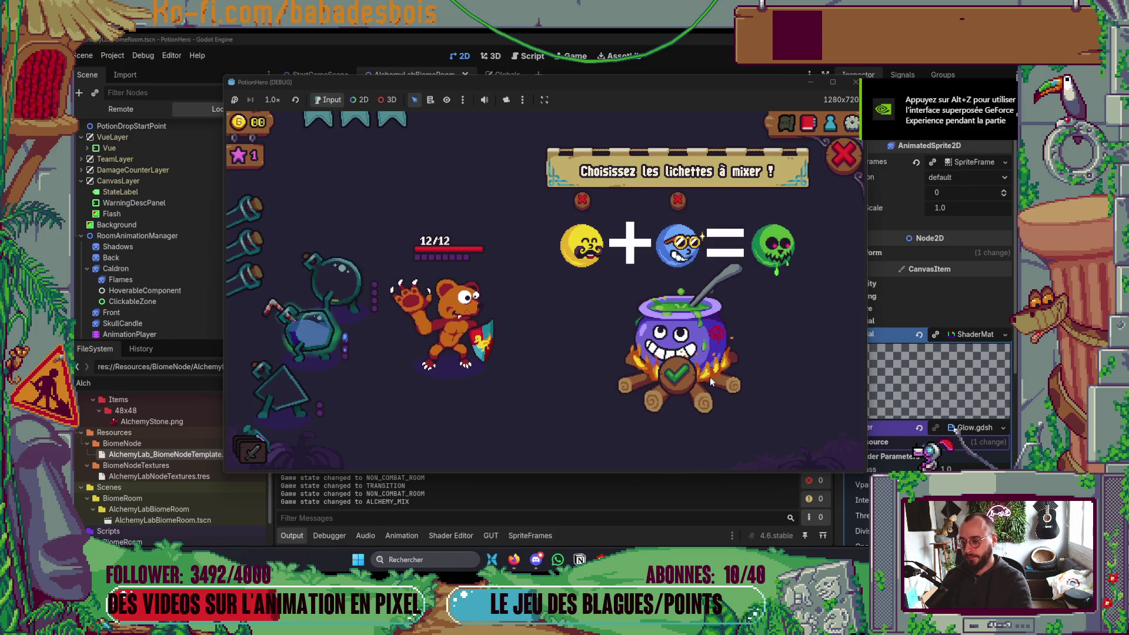
left_click(691, 375)
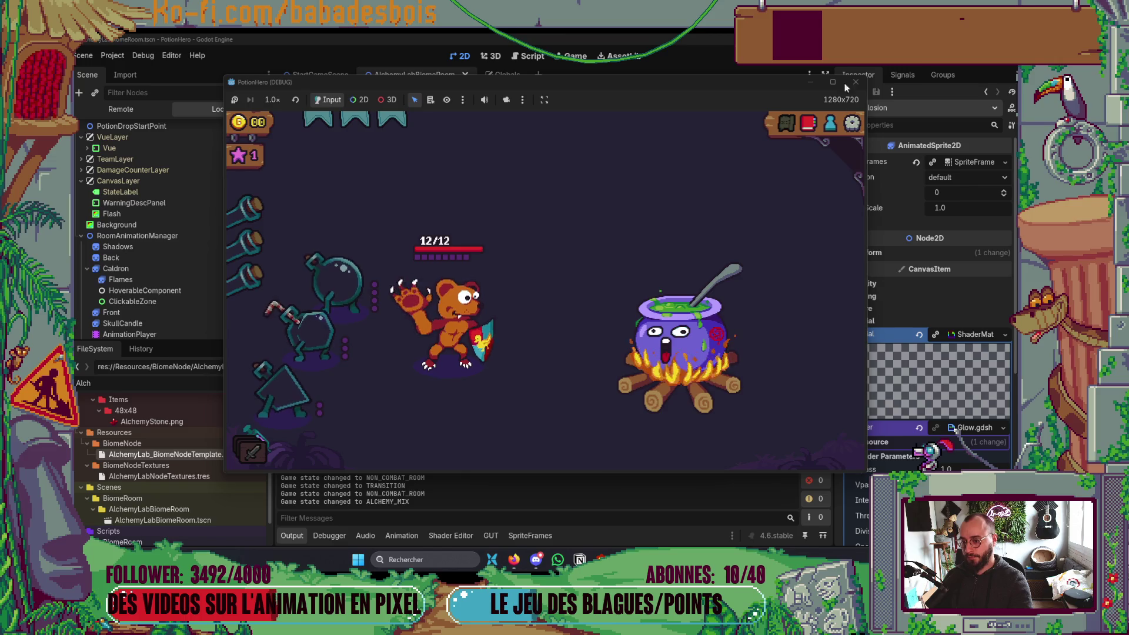
left_click(856, 81)
Step: Move the fade_explosion_out key in the Mix animation to 2.6667 s
left_click(154, 318)
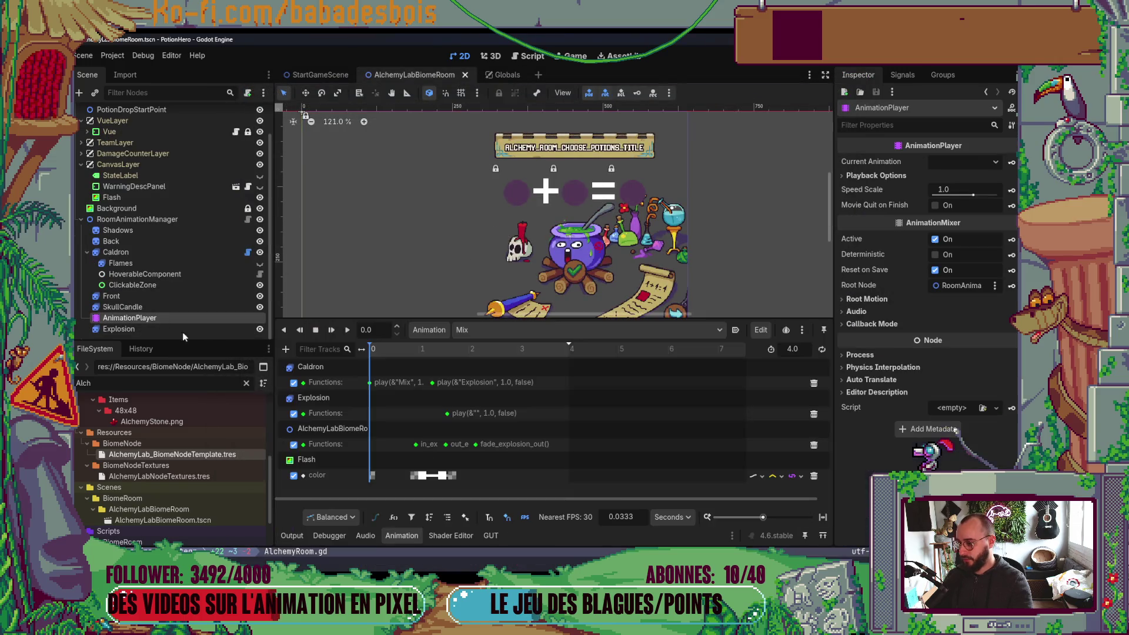
left_click(491, 445)
left_click_drag(491, 446, 517, 445)
Step: Test the new timing by brewing a cauldron mix in the running game, then stop it
key("F5")
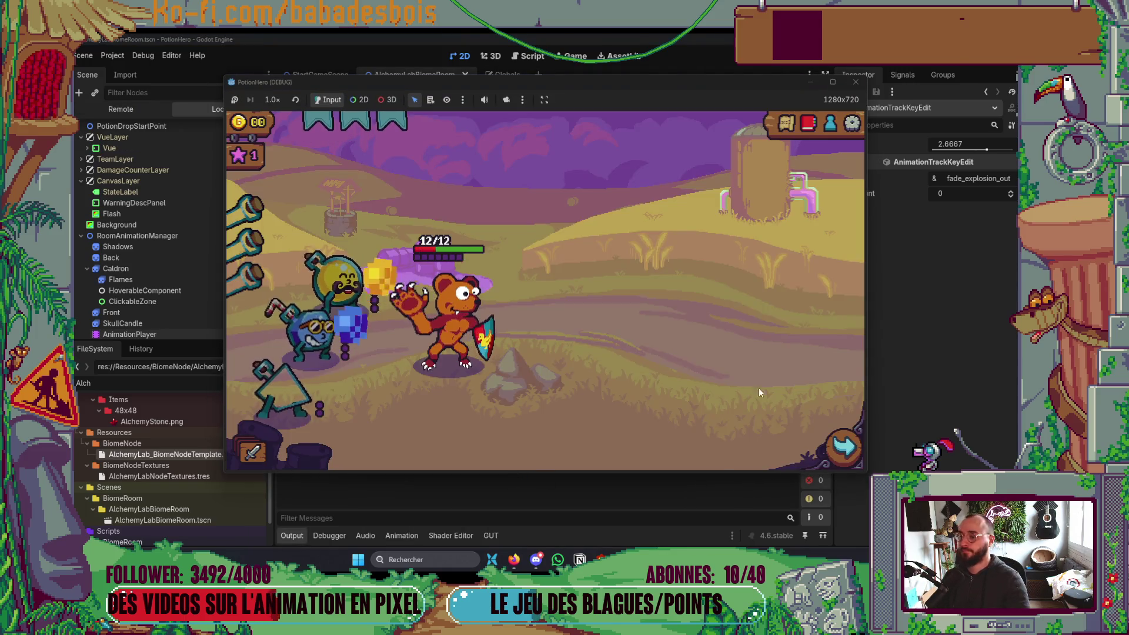
left_click(825, 451)
left_click(338, 330)
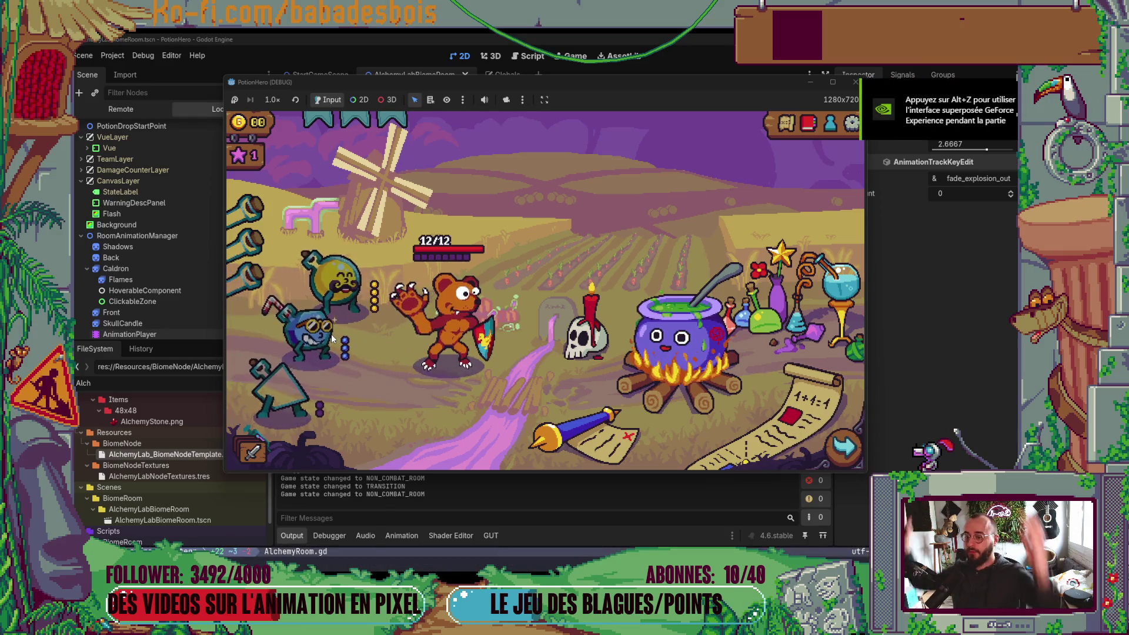
left_click(699, 334)
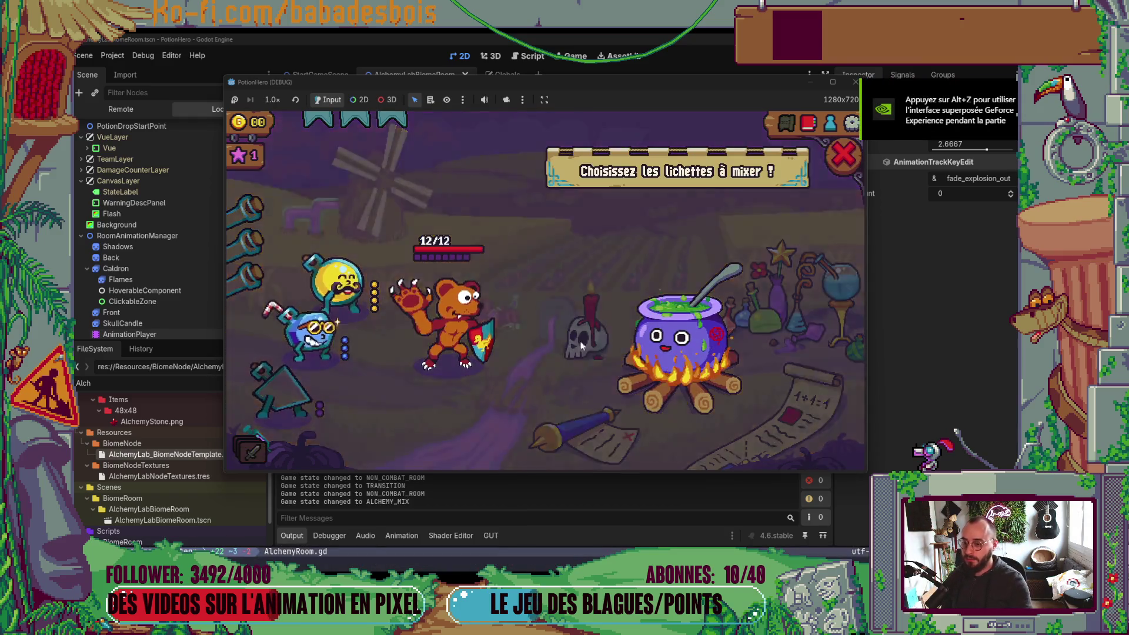
left_click(335, 279)
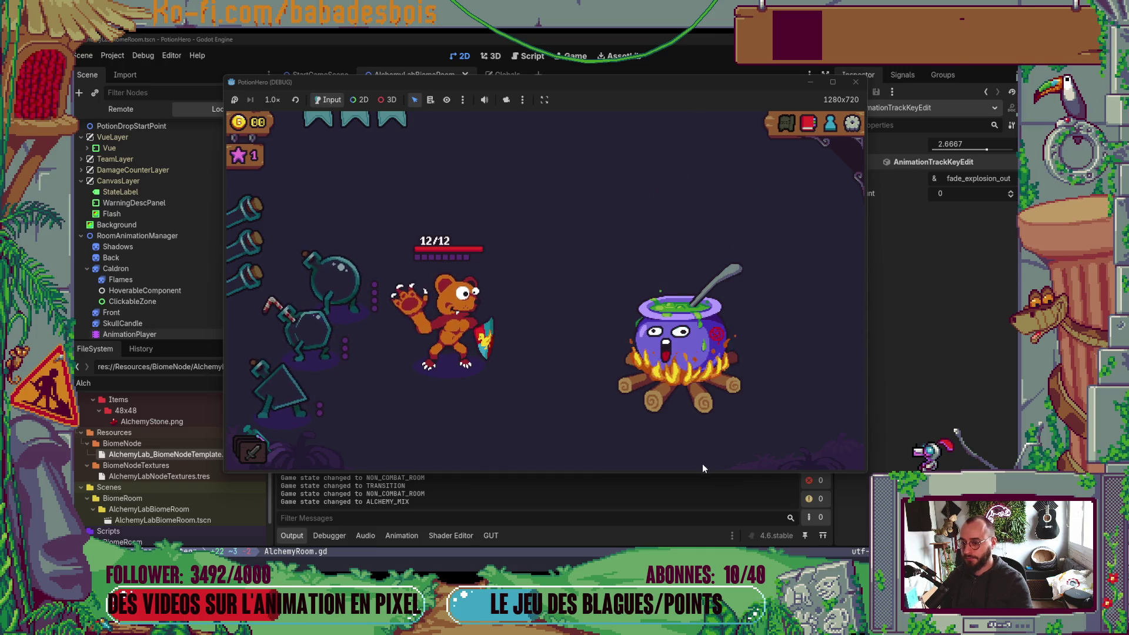
left_click(856, 82)
left_click(131, 318)
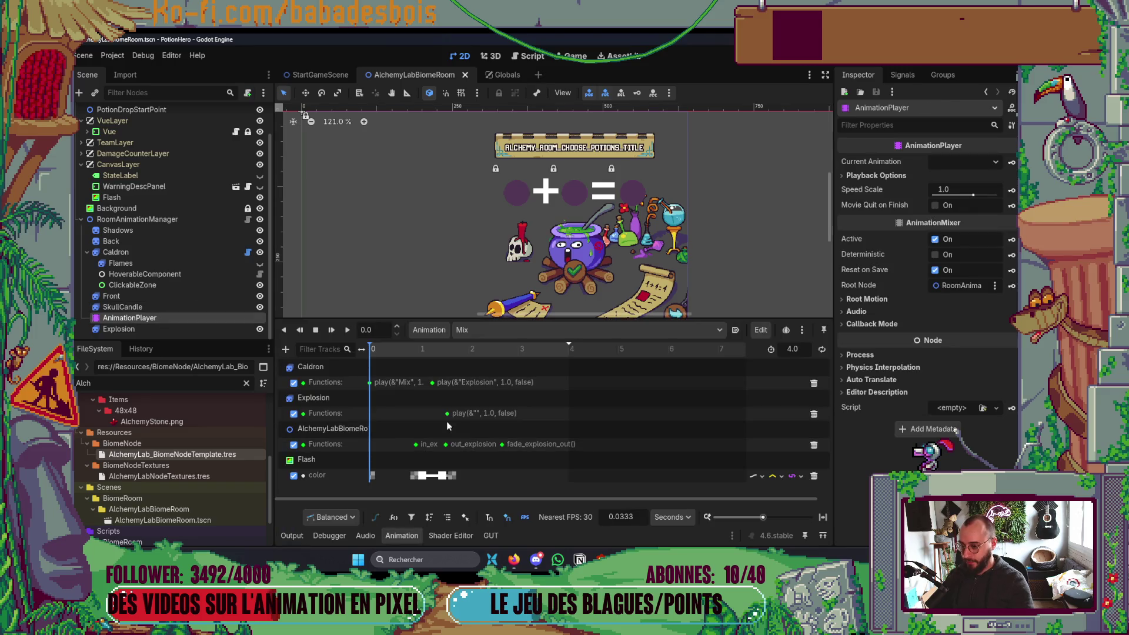
Step: Set the Explosion sprite's animation speed to 4 FPS and save the scene
left_click(138, 308)
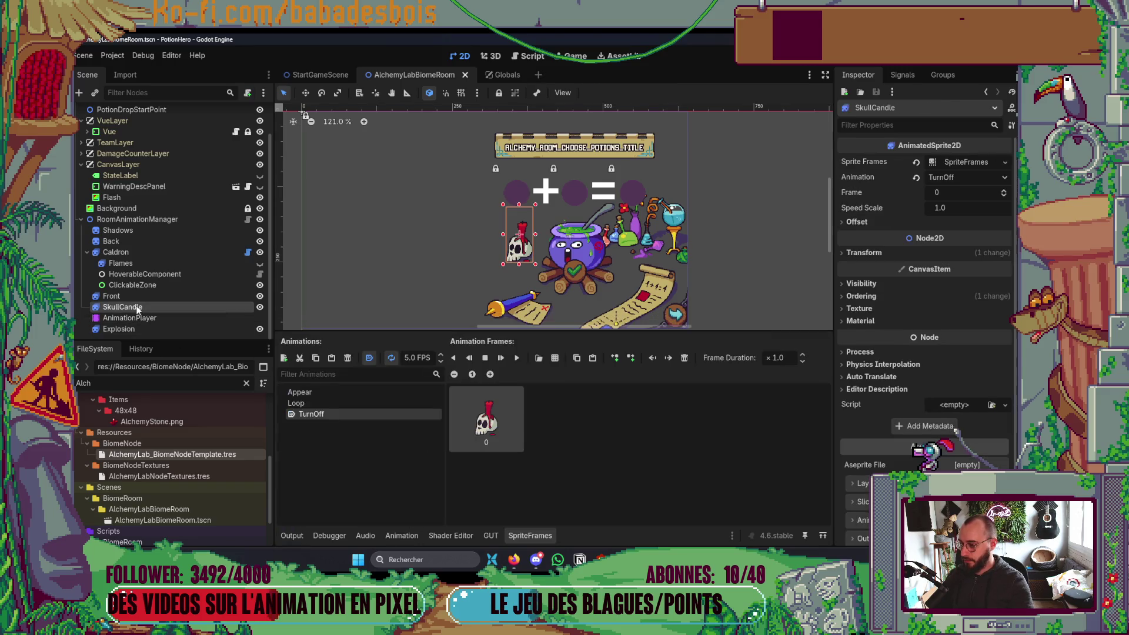
left_click(139, 319)
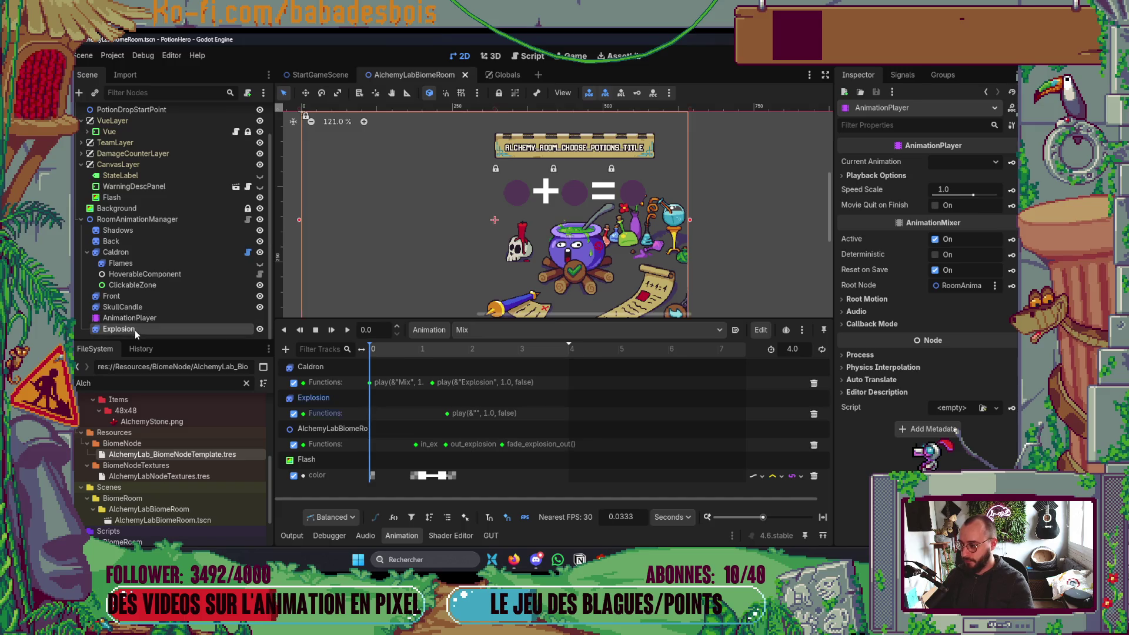
left_click(135, 330)
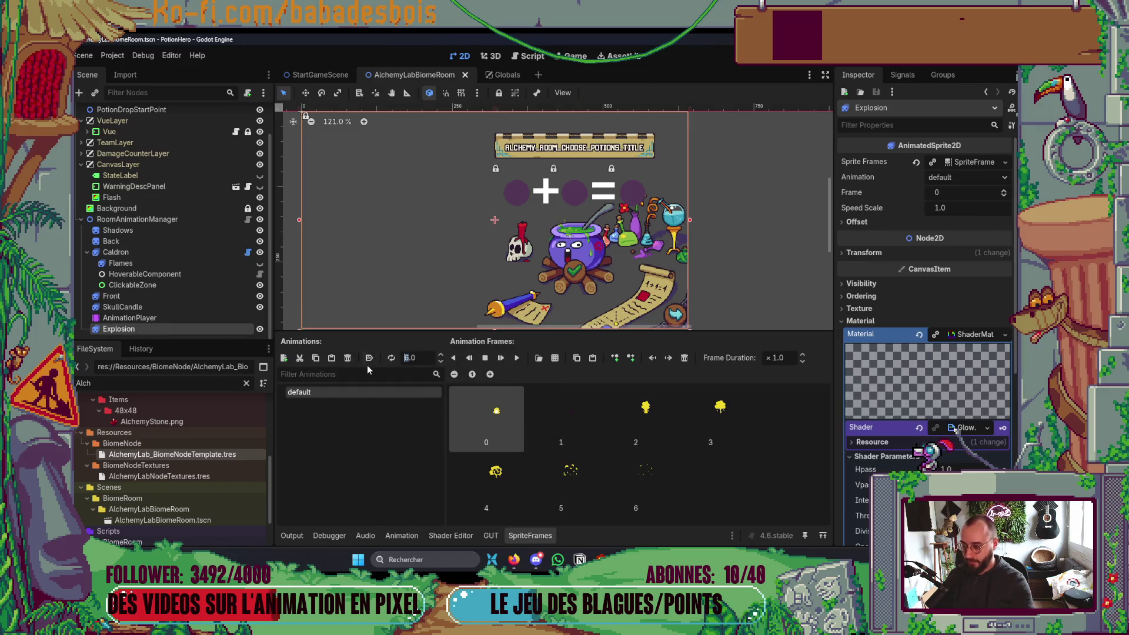
type("4")
key("Return")
key("ctrl+s")
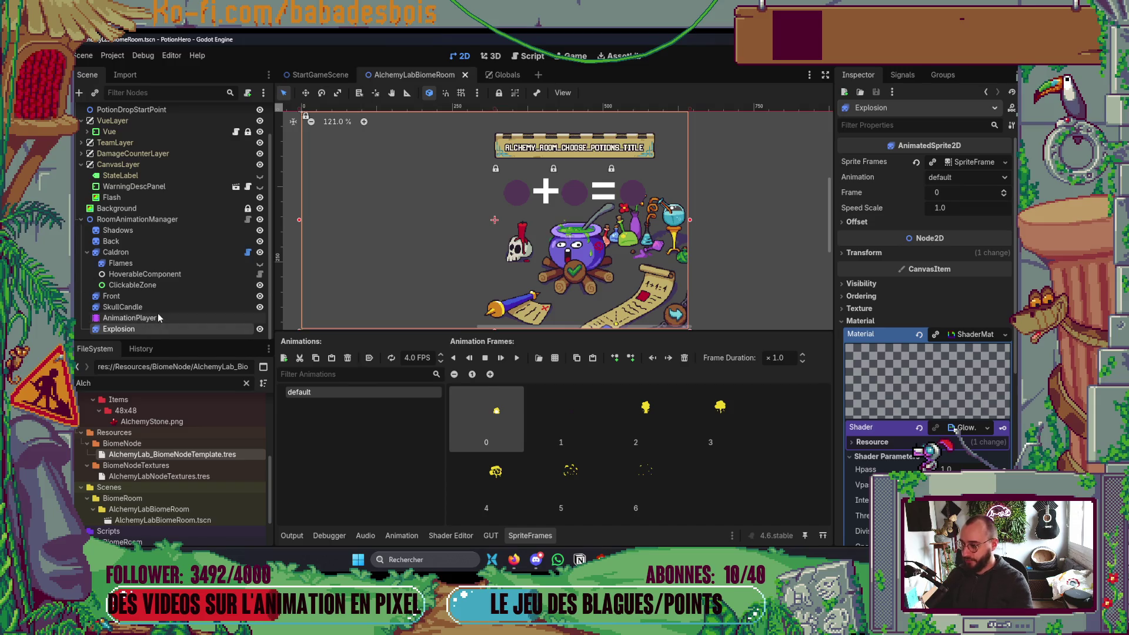
Step: Place the fade_explosion_out key at 3.0 s in the Mix animation and relaunch the game
left_click(158, 318)
left_click(520, 445)
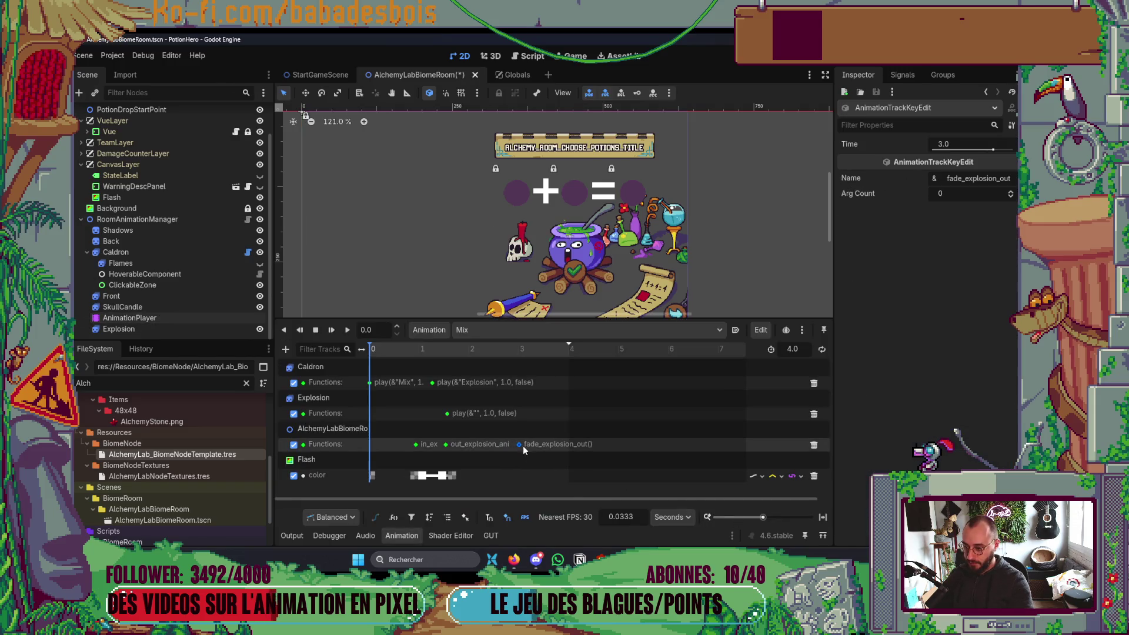
key("F5")
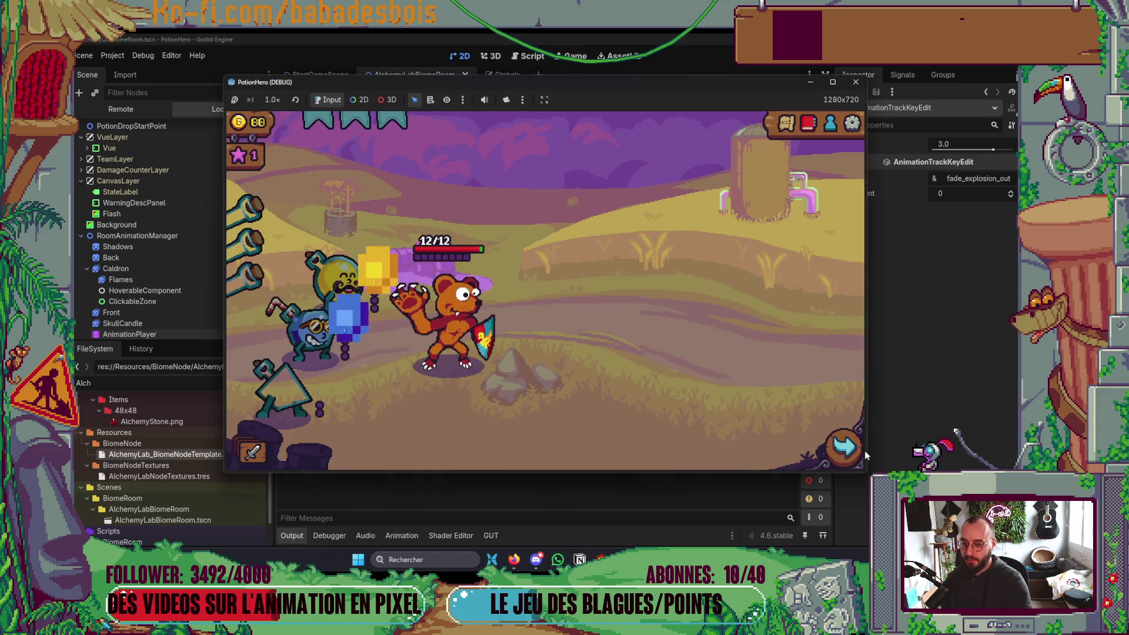
Step: Enter the cauldron room, mix yellow and blue to watch the 4 FPS explosion, then stop the game
left_click(854, 452)
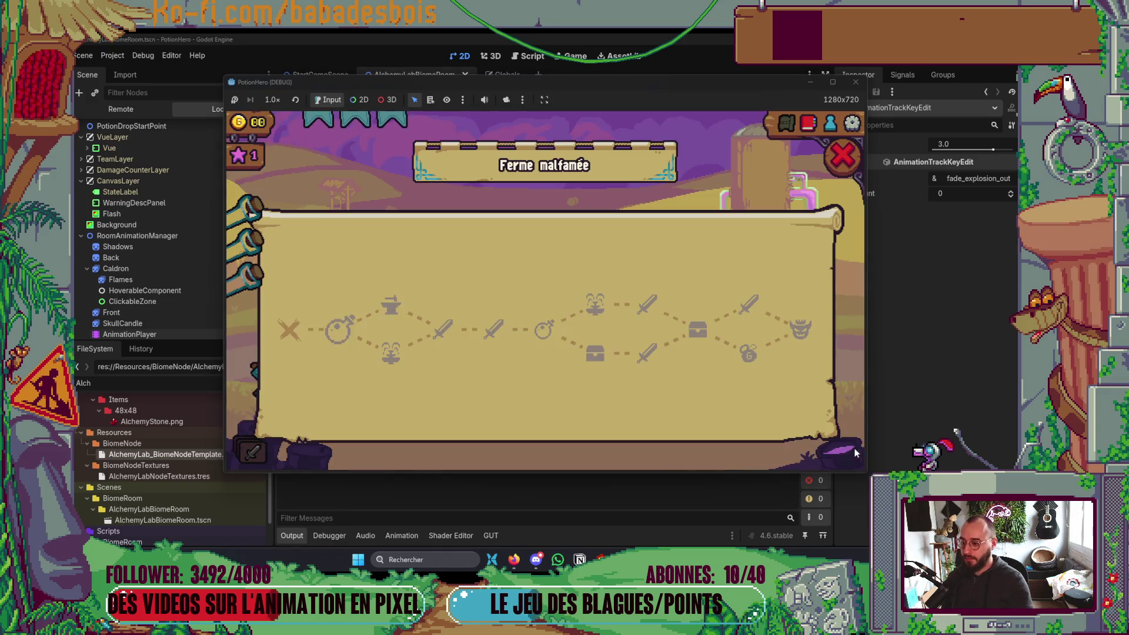
left_click(347, 316)
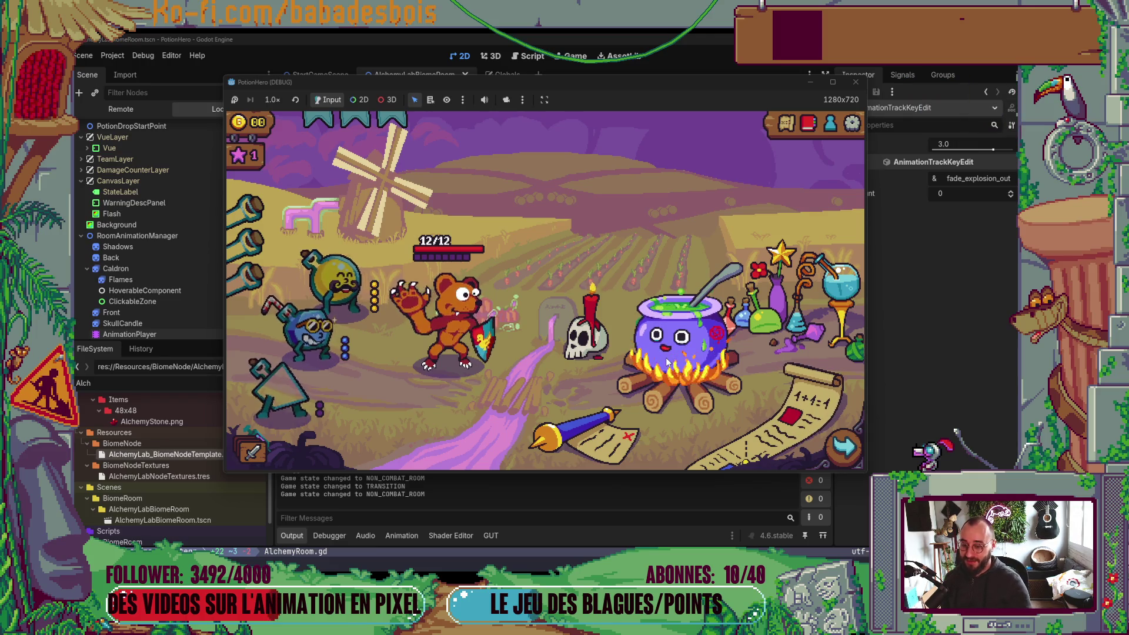
left_click(668, 361)
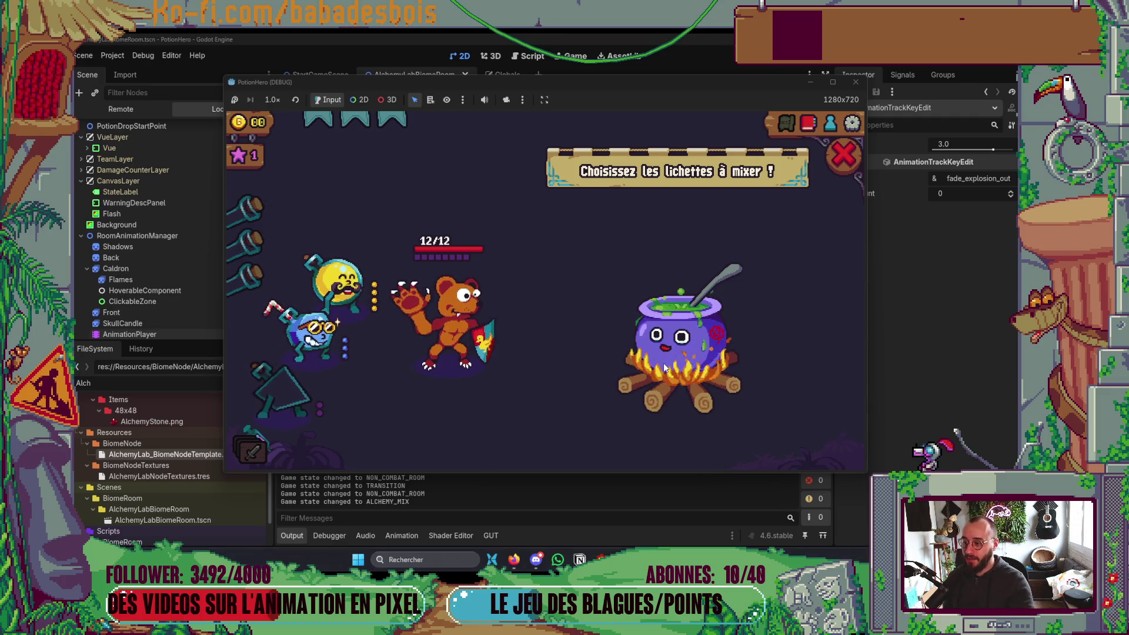
left_click(334, 283)
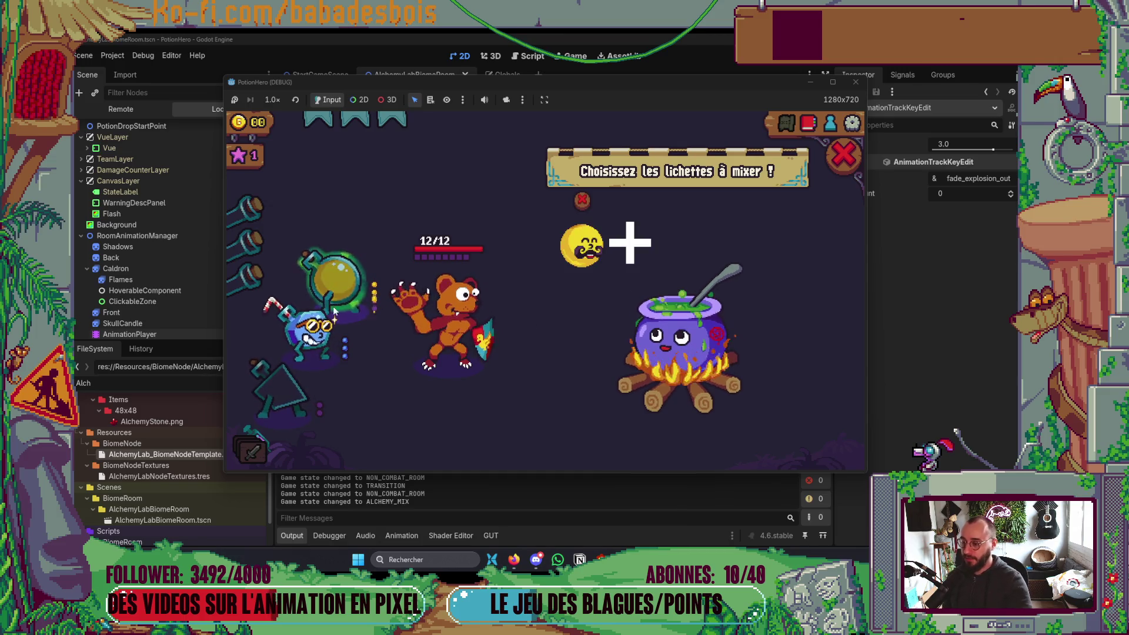
left_click(316, 343)
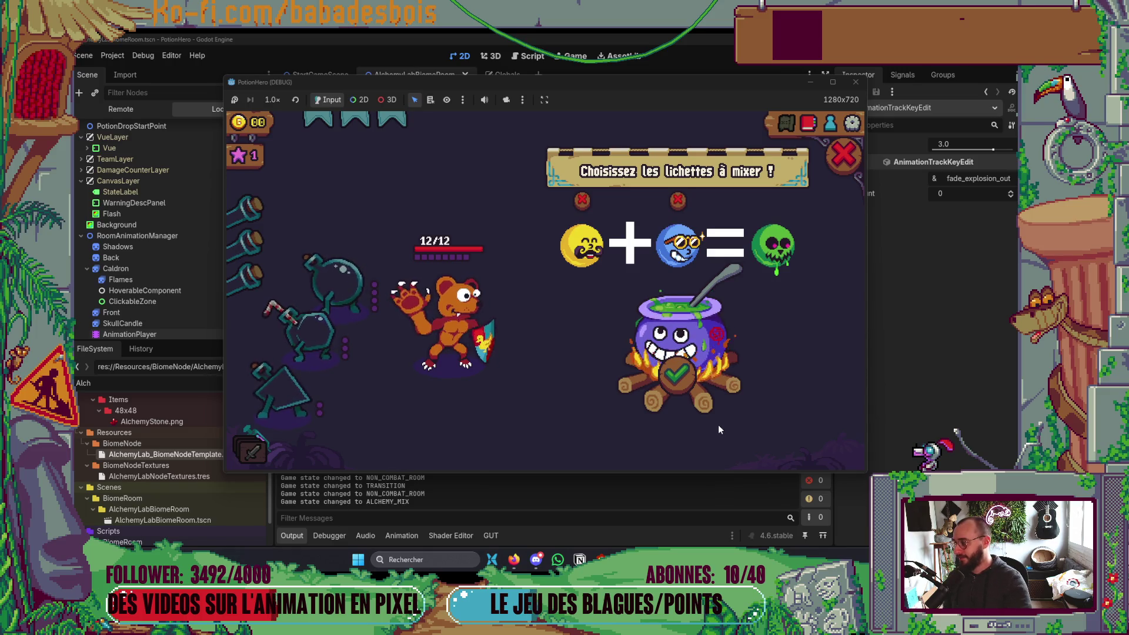
left_click(674, 372)
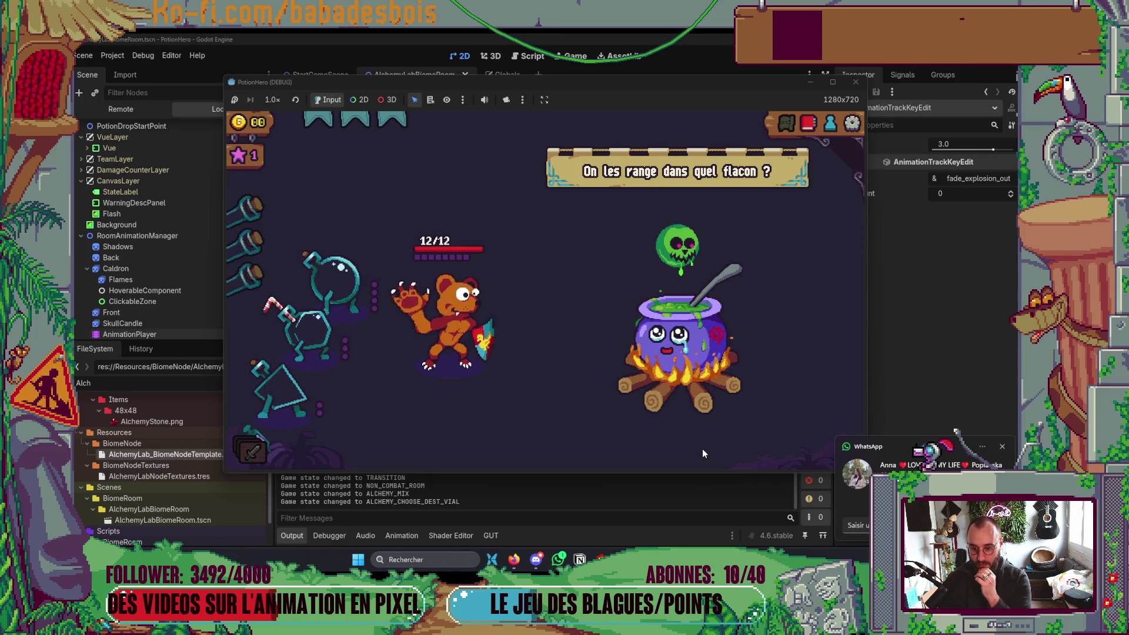
left_click(857, 83)
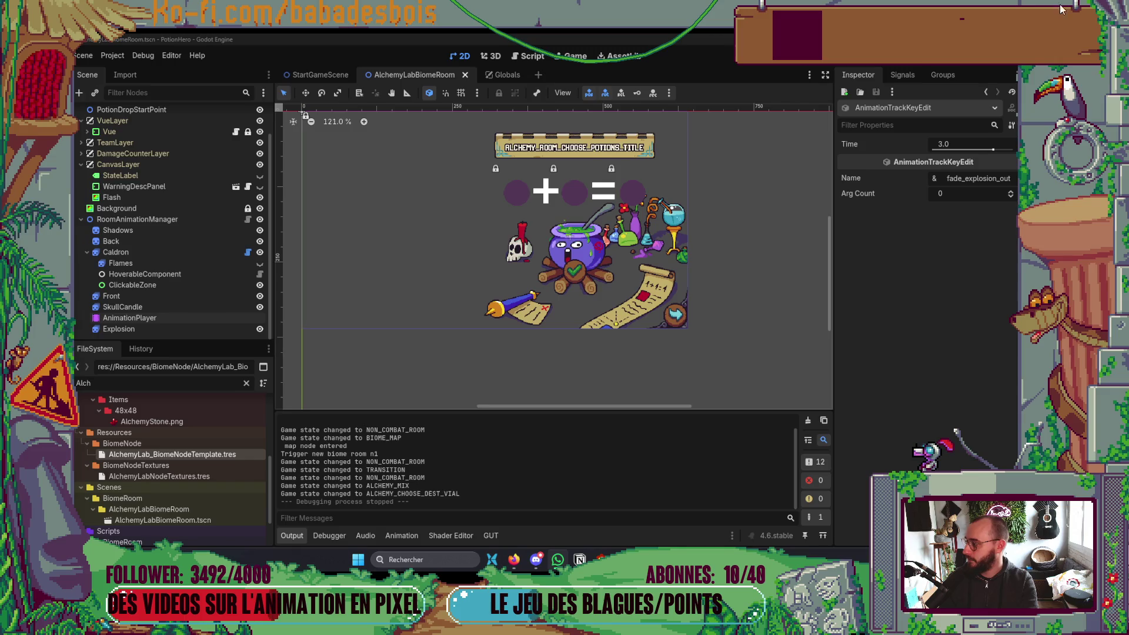
Step: Save the alchemy room scene and relaunch PotionHero
scroll(491, 351, "down", 2)
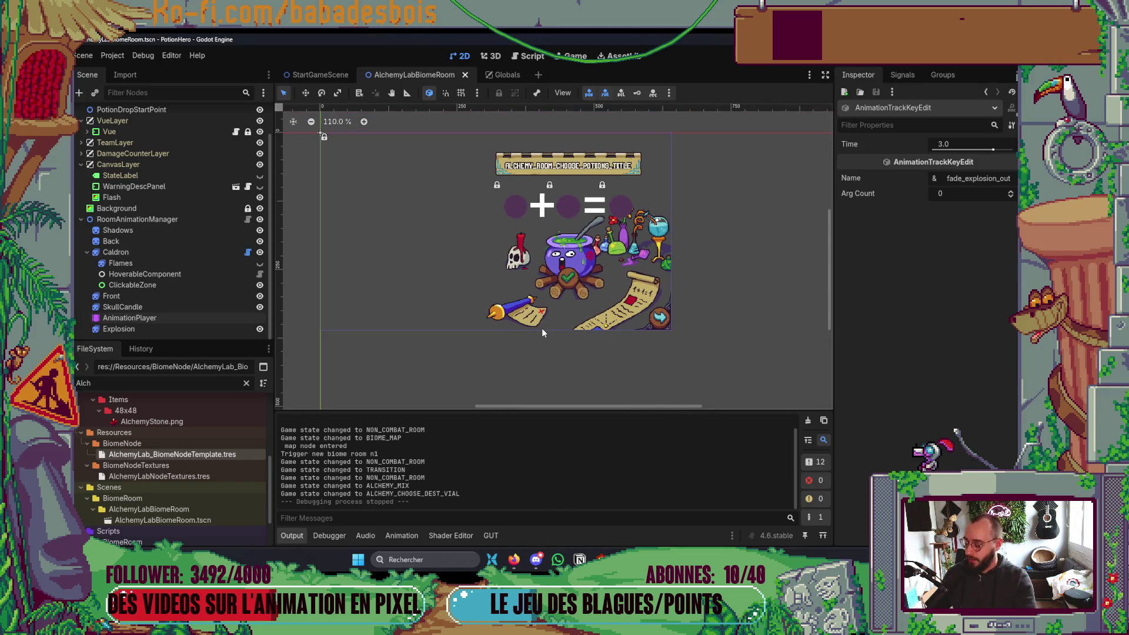
key("ctrl+s")
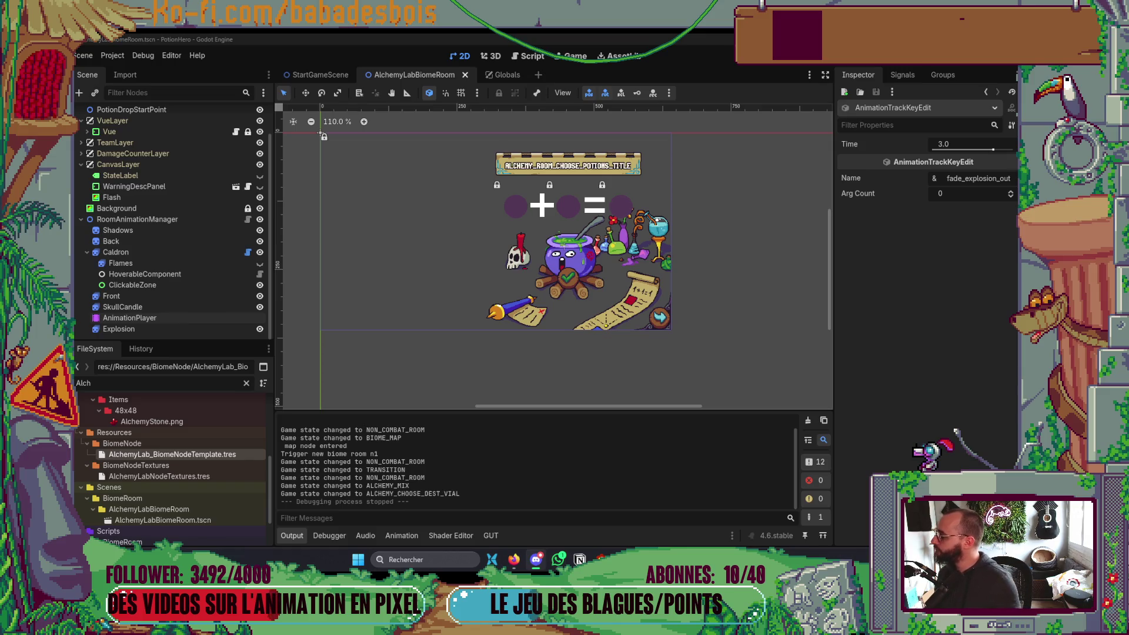
key("F5")
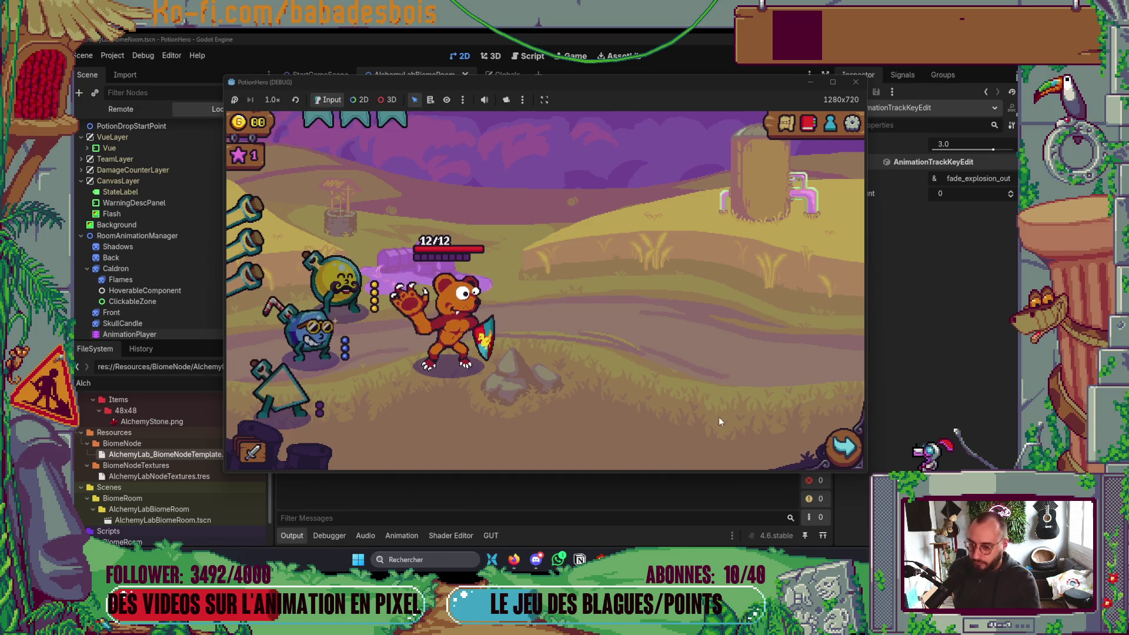
Step: In the next room, mix yellow and blue at the cauldron up to the vial prompt, then stop the game
left_click(842, 447)
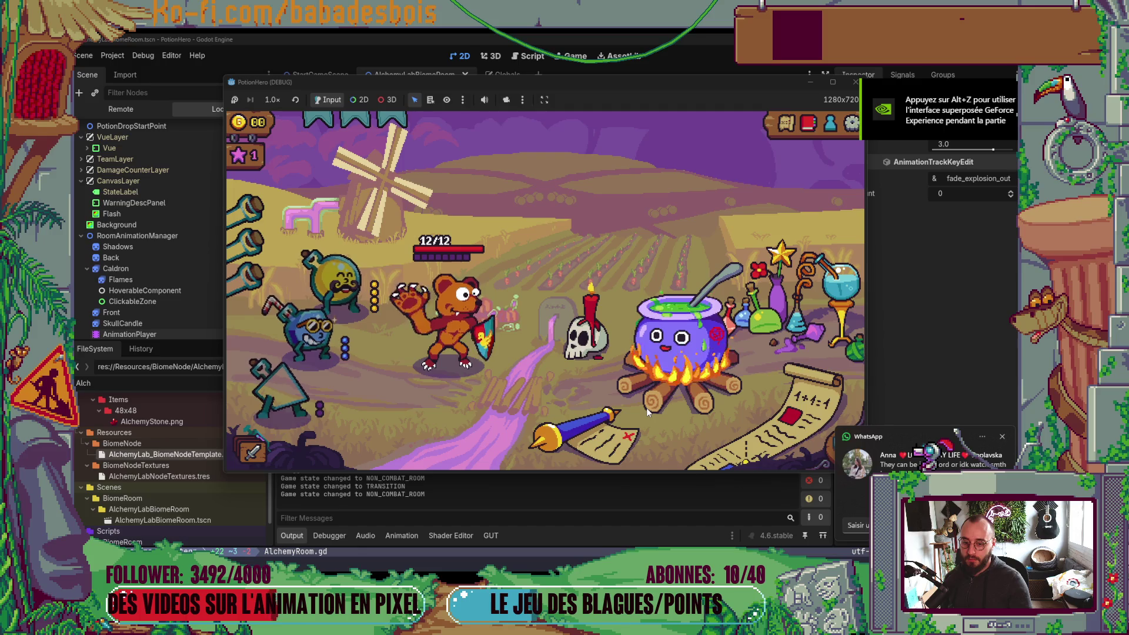
left_click(669, 351)
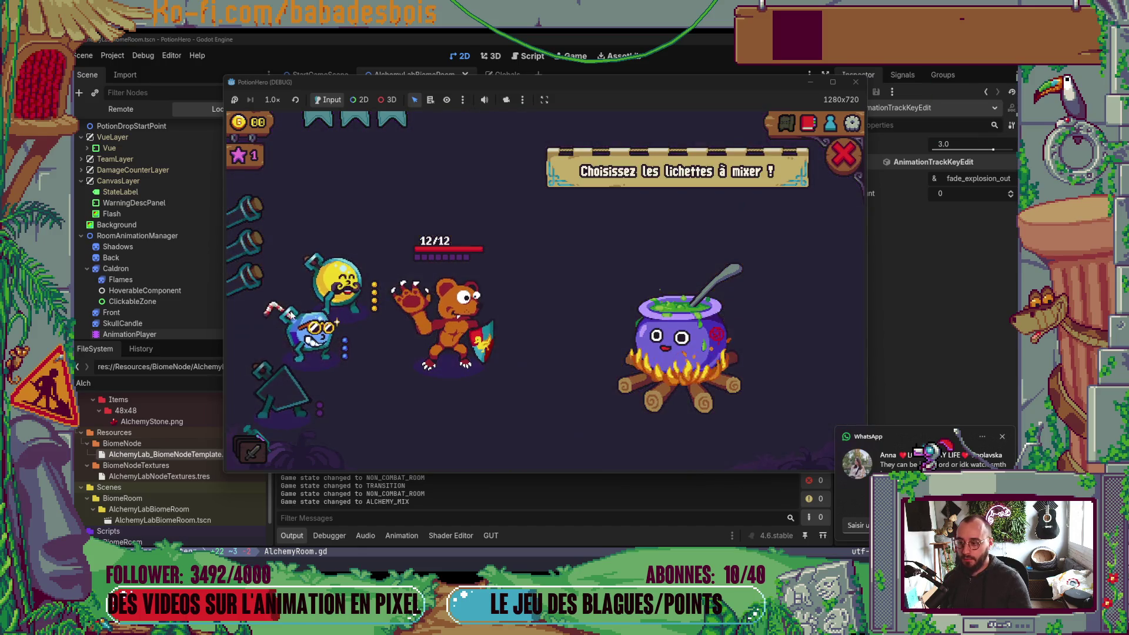
left_click(333, 275)
left_click(320, 328)
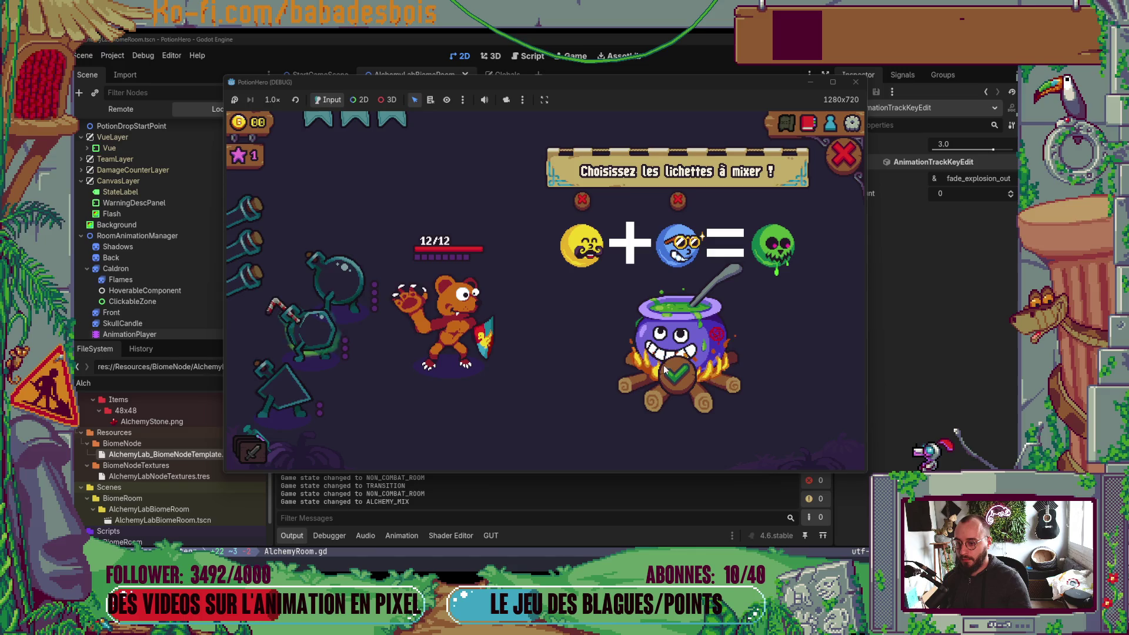
left_click(678, 380)
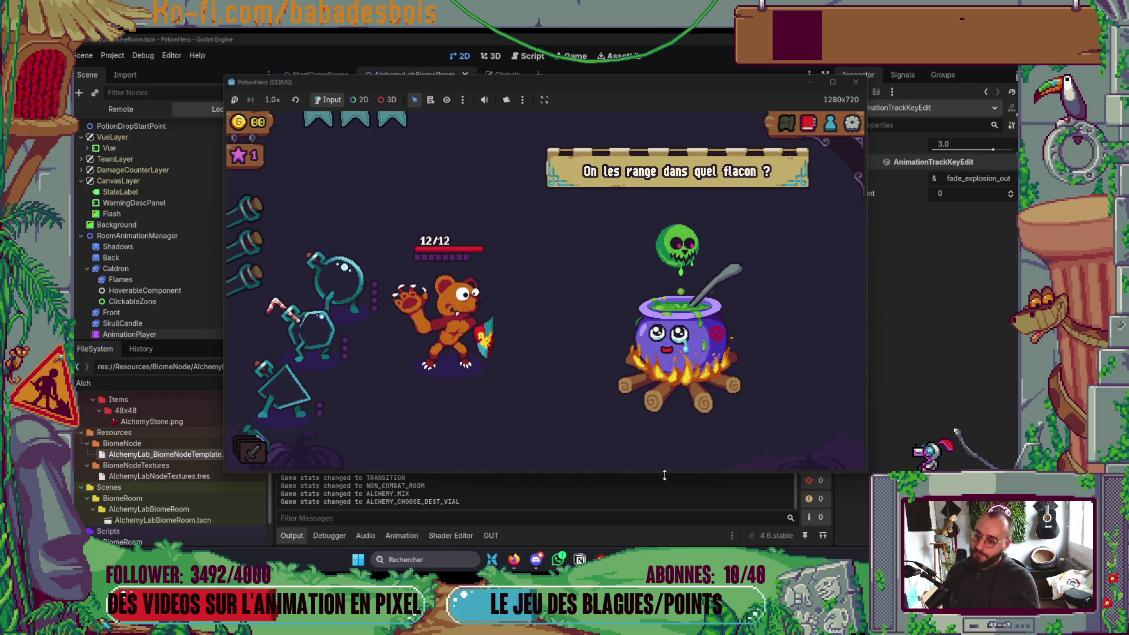
left_click(860, 83)
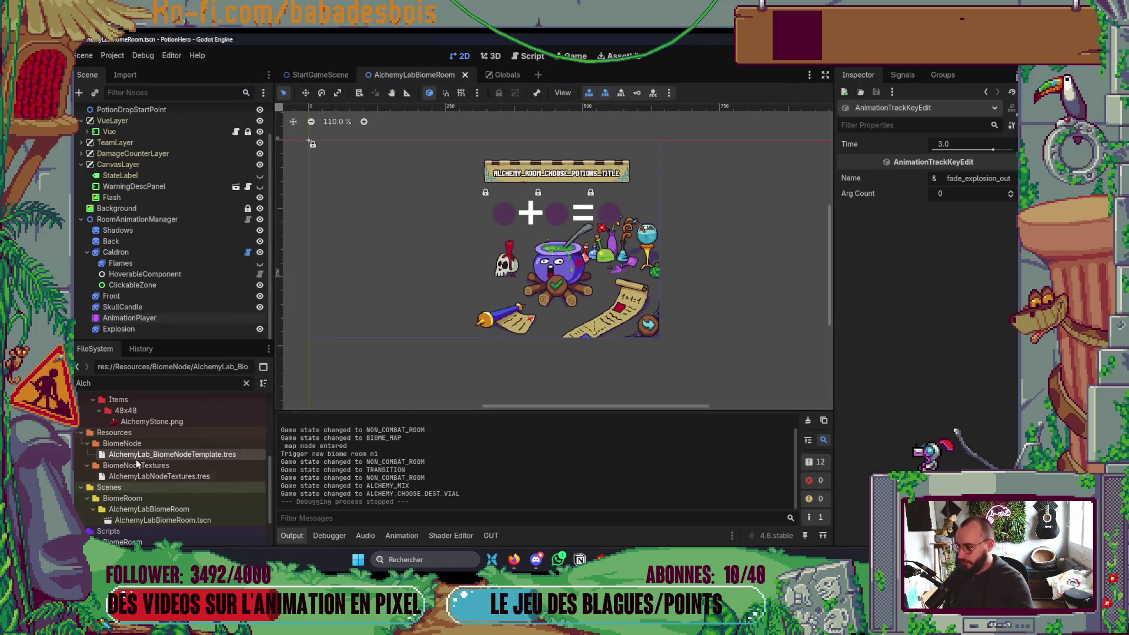
Step: Inspect the Explosion and Caldron animation frames, then relaunch the game for testing
left_click(157, 329)
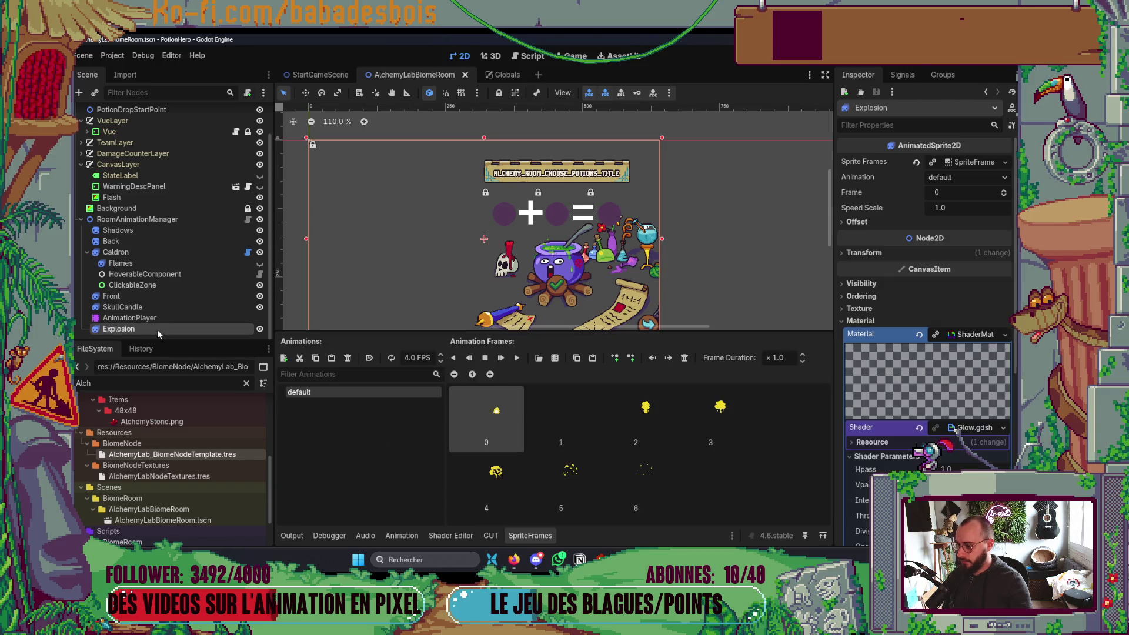
left_click(131, 251)
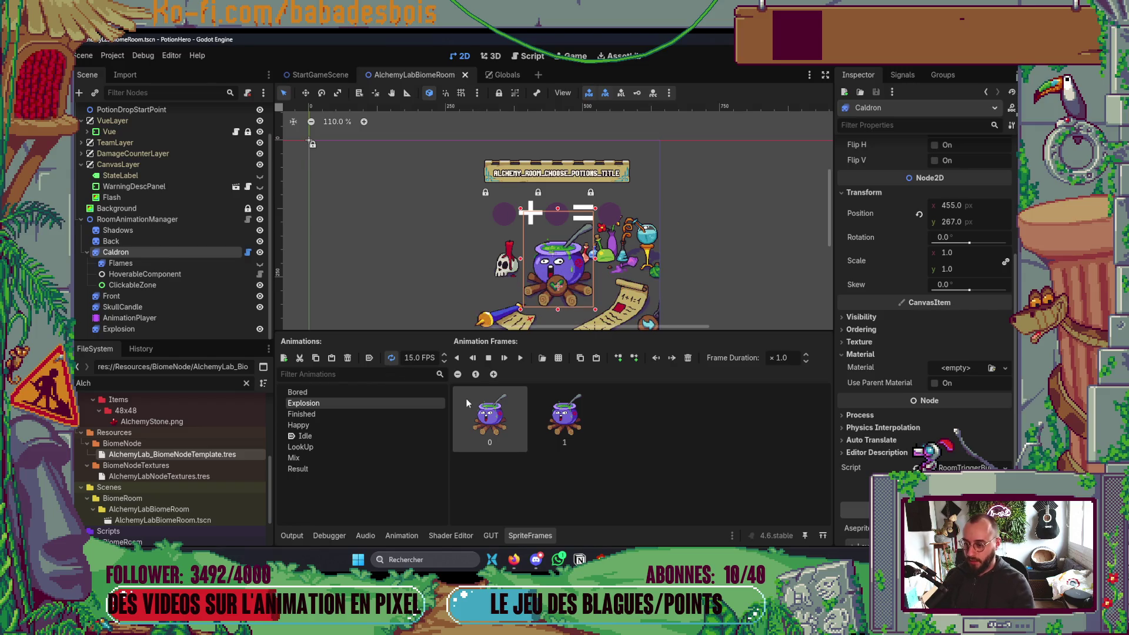
scroll(581, 235, "up", 5)
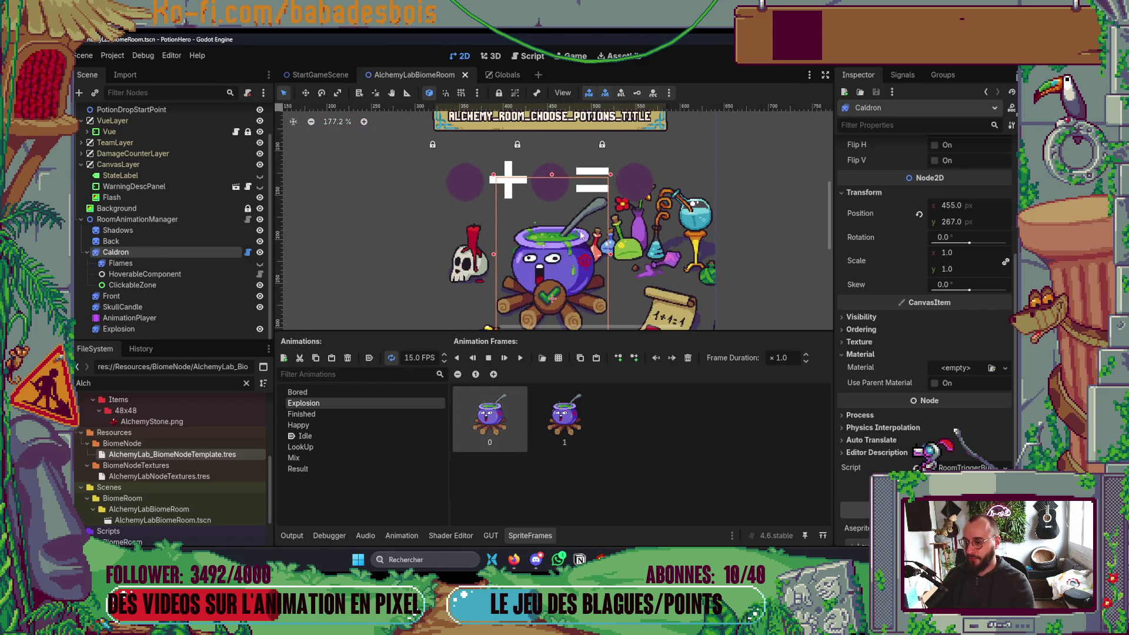
key("F5")
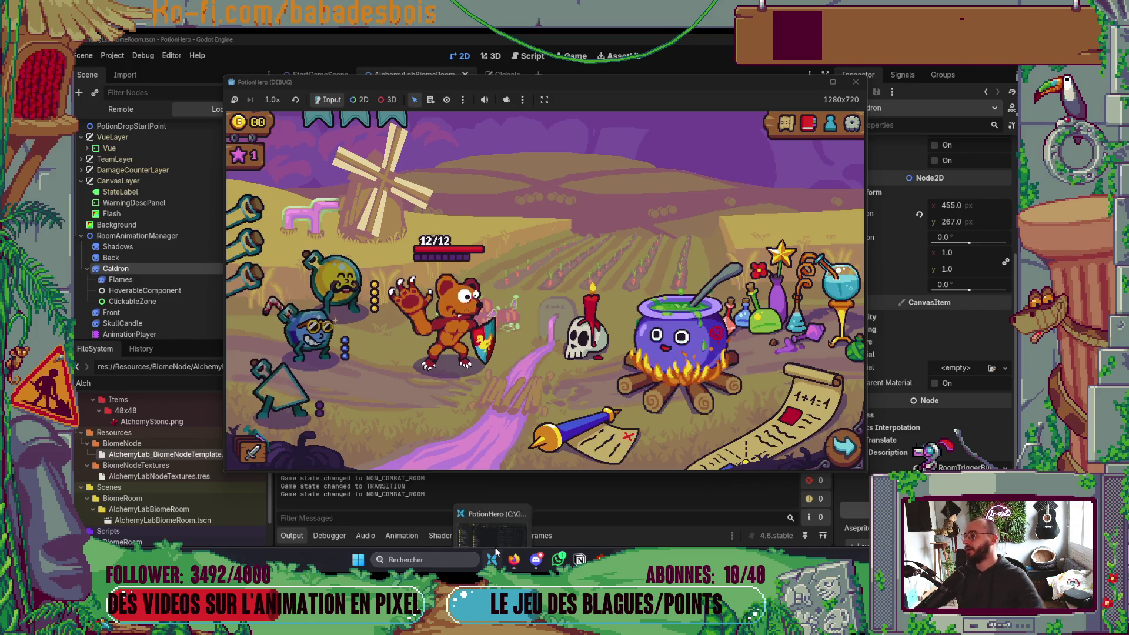
Step: Mix the yellow and blue potions at the cauldron, pour the result into a flask, and return to the room
mouse_move(496, 553)
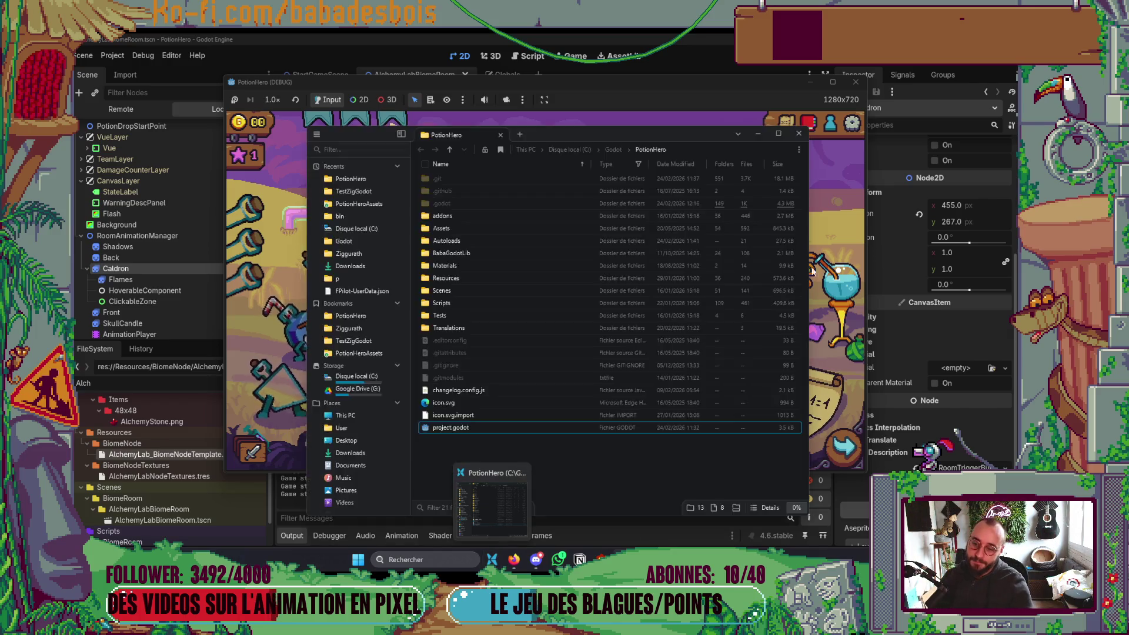
left_click(686, 356)
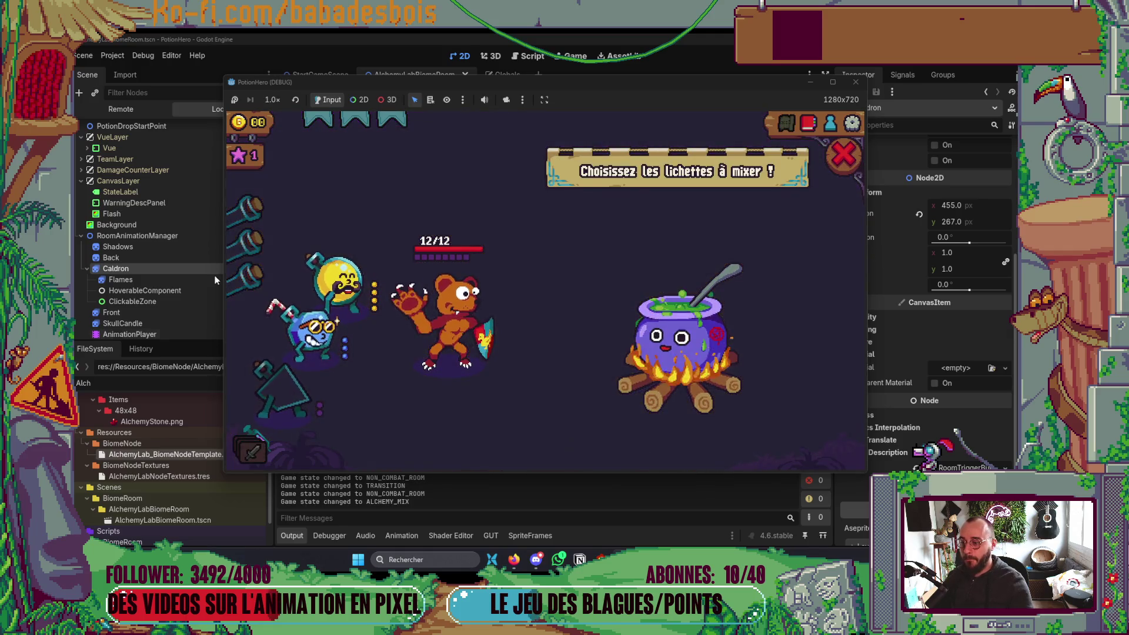
left_click(332, 285)
left_click(301, 351)
left_click(630, 407)
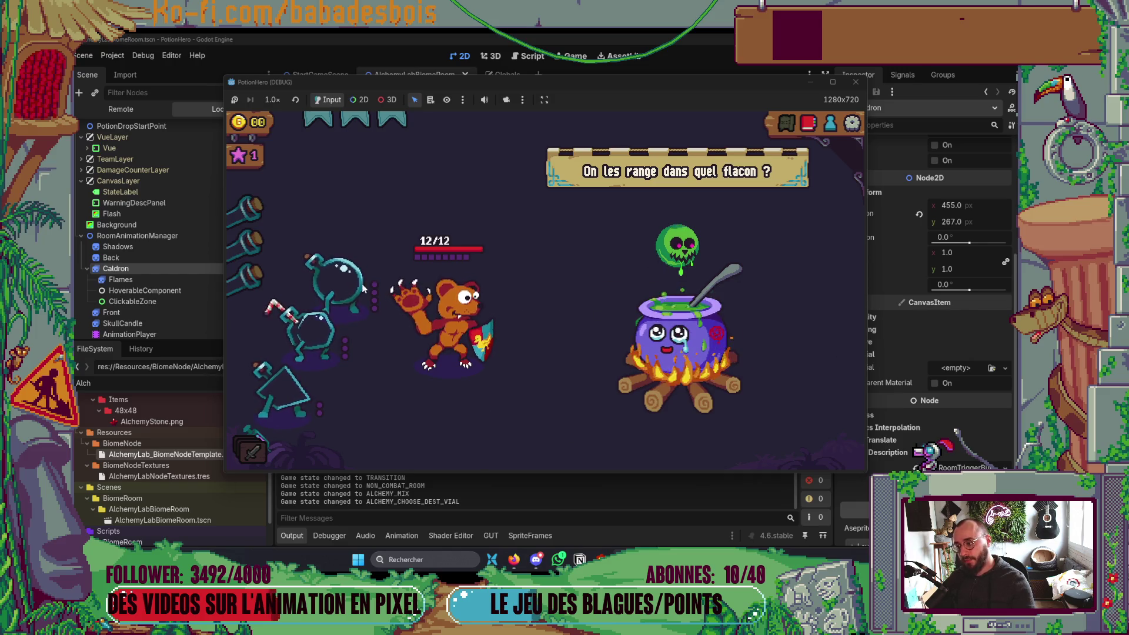
left_click(331, 289)
left_click(844, 167)
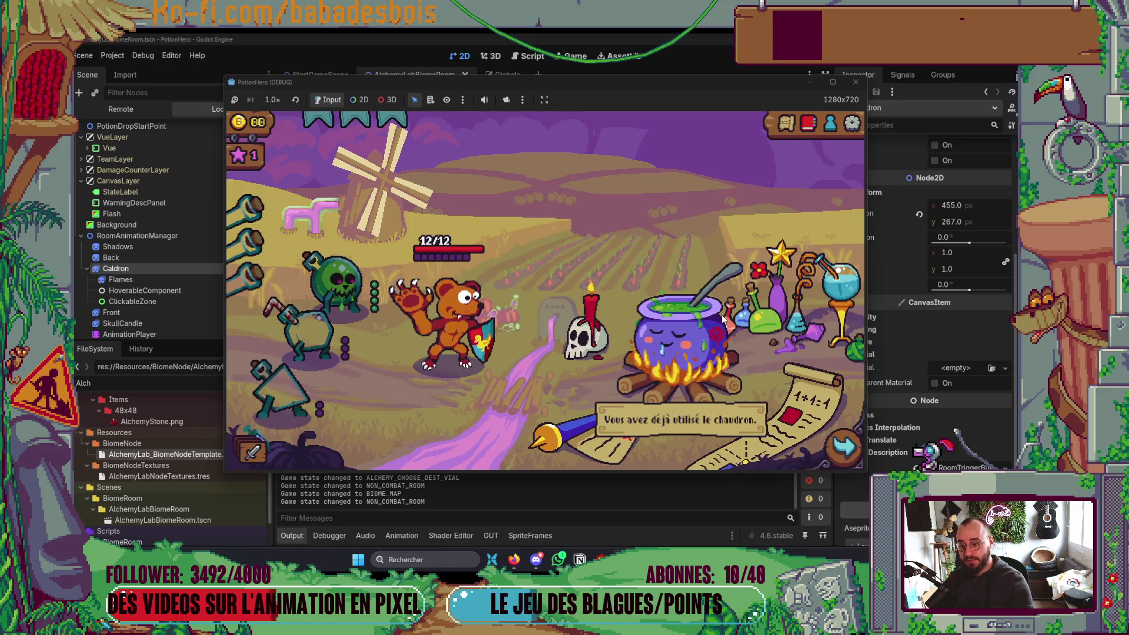
Step: Confirm the used cauldron refuses two more mix attempts, then switch to the easings.net page
mouse_move(663, 331)
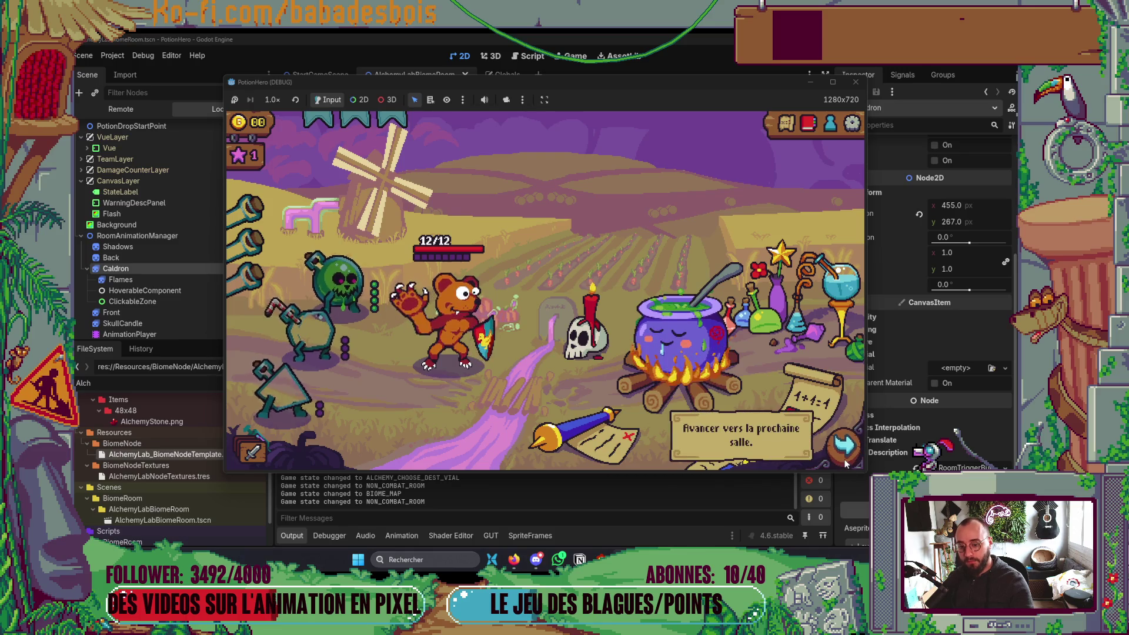
mouse_move(674, 357)
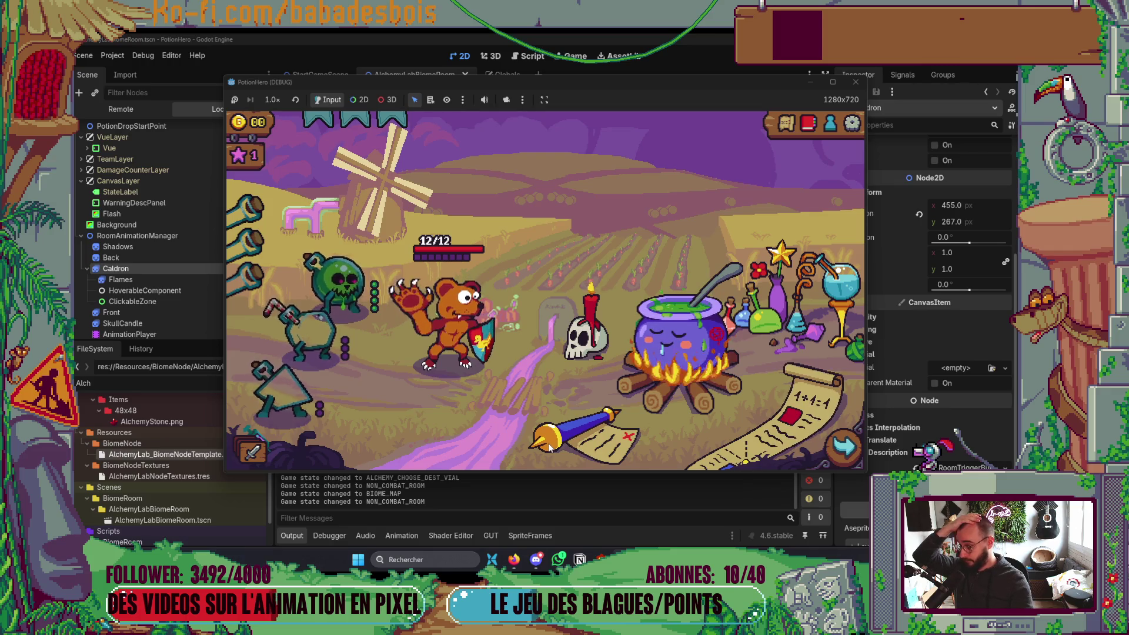
left_click(708, 402)
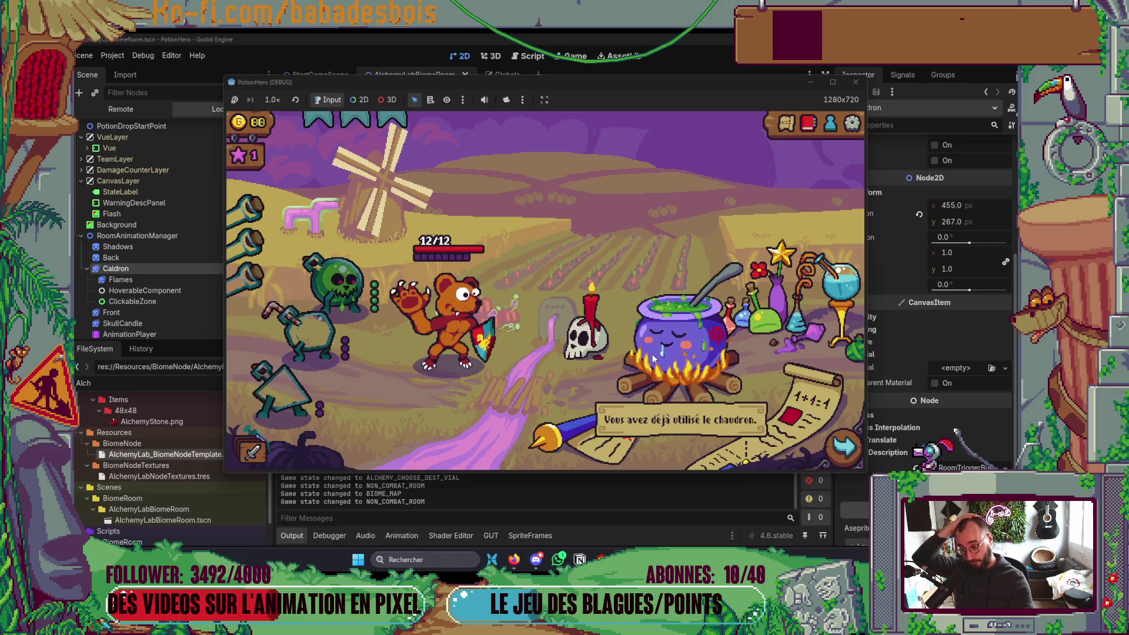
left_click(695, 395)
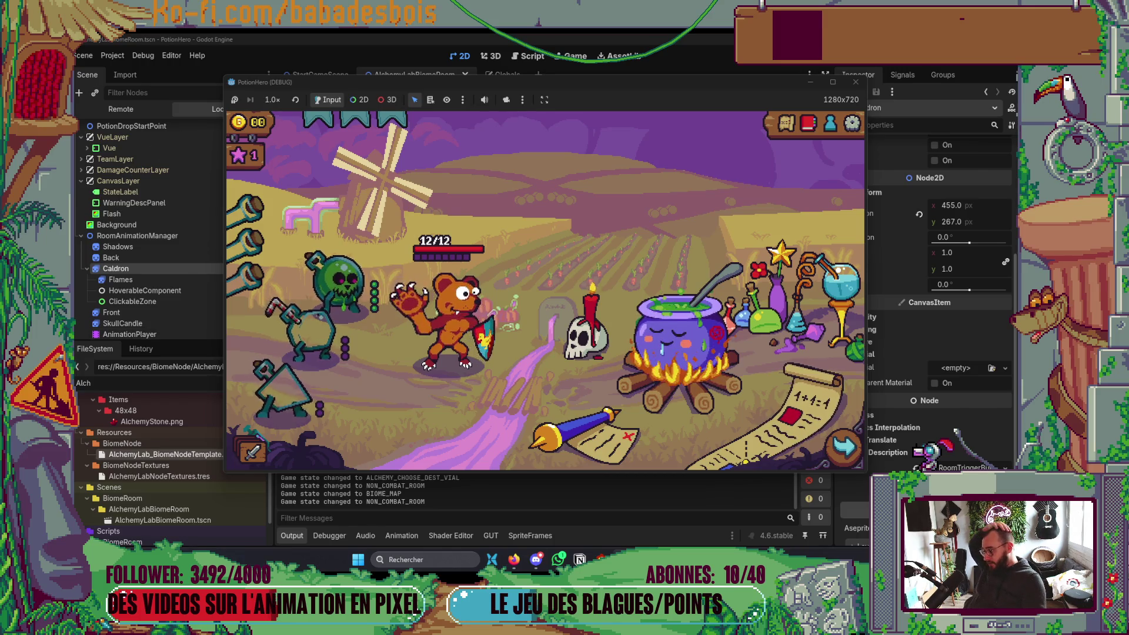
key("alt+Tab")
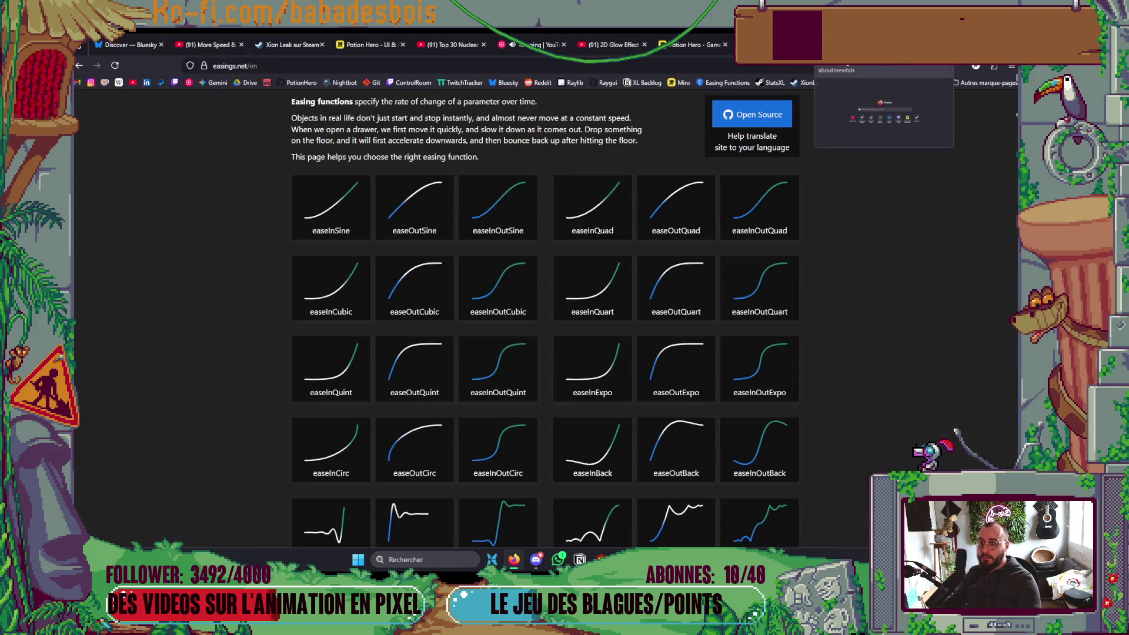
Step: Search the web for the Hylics dynamite animation as reference, then return to the running game
key("ctrl+t")
type("godot shader param in ")
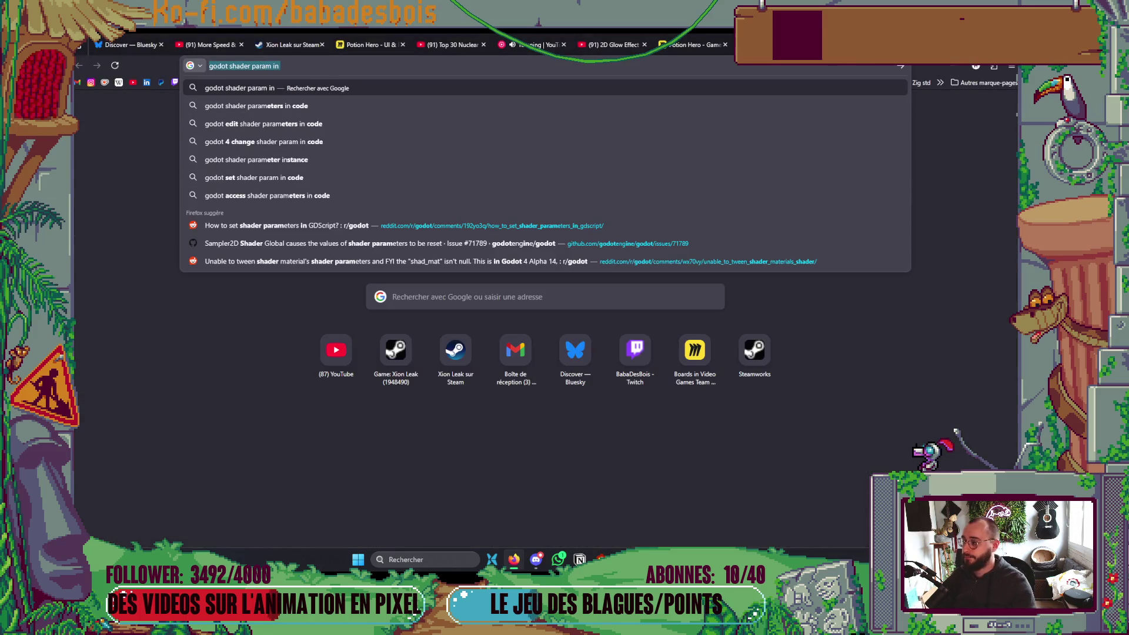
type("hylics")
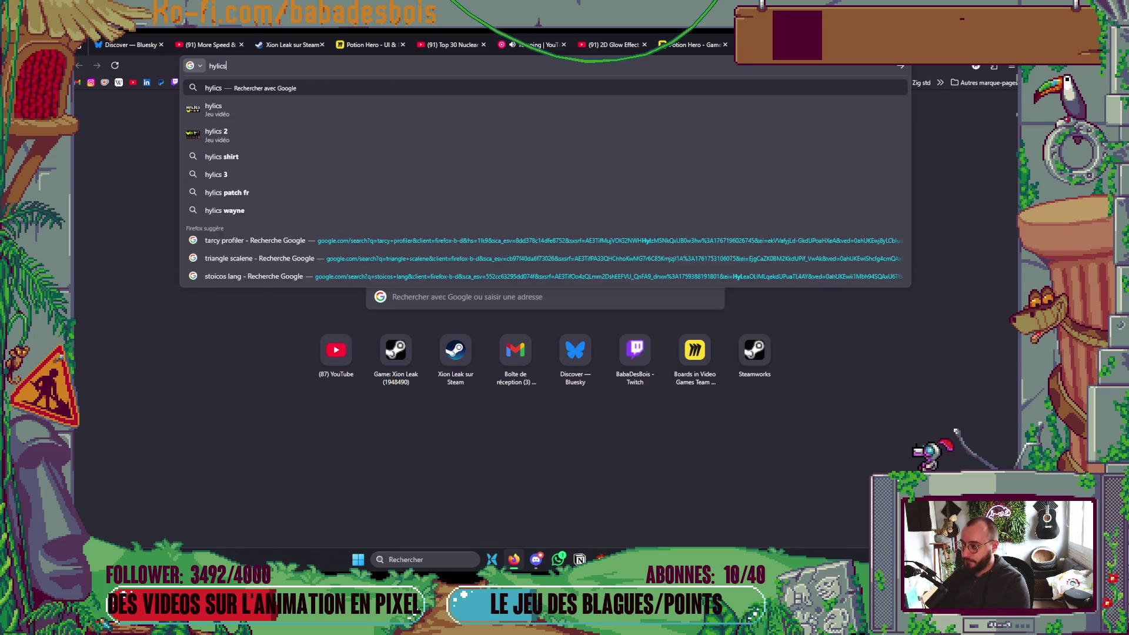
type(" d")
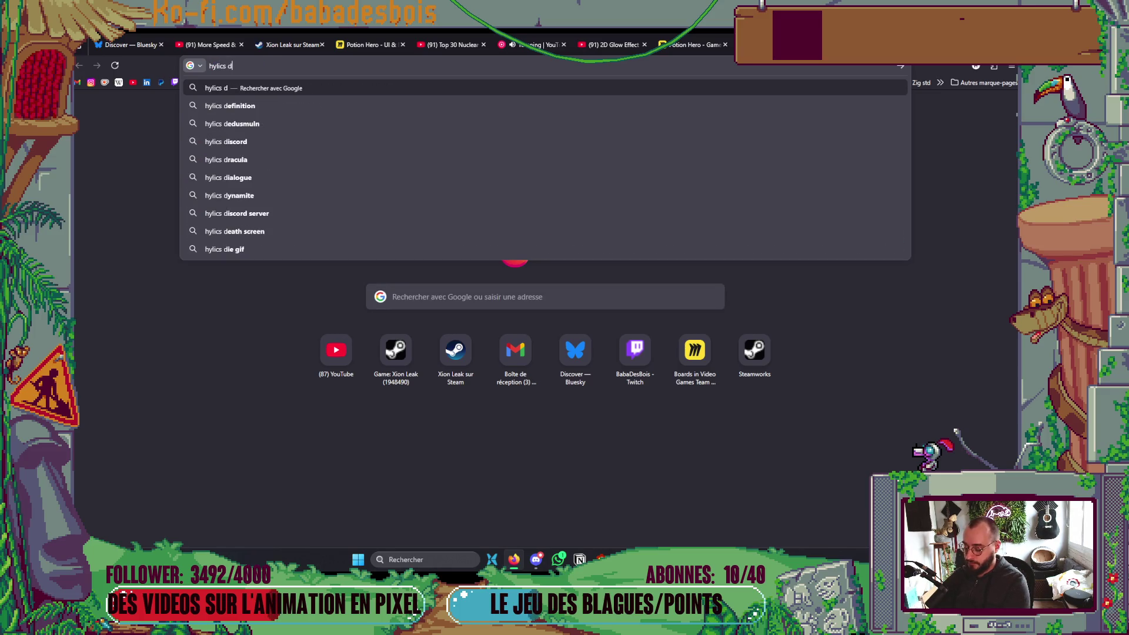
type("ite")
key("Return")
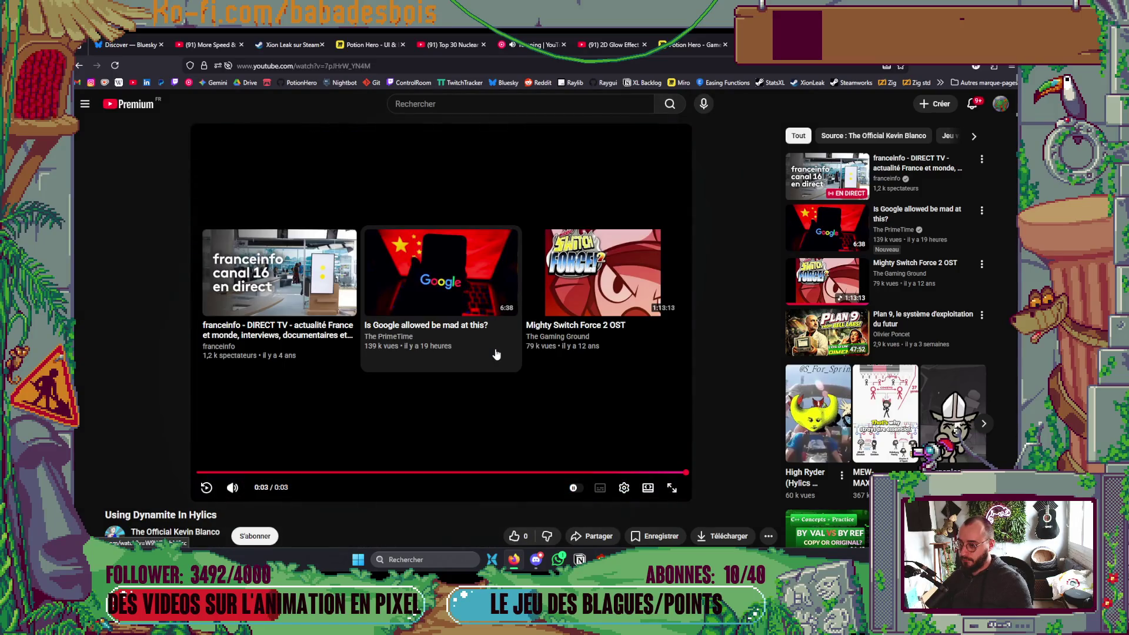
left_click(81, 70)
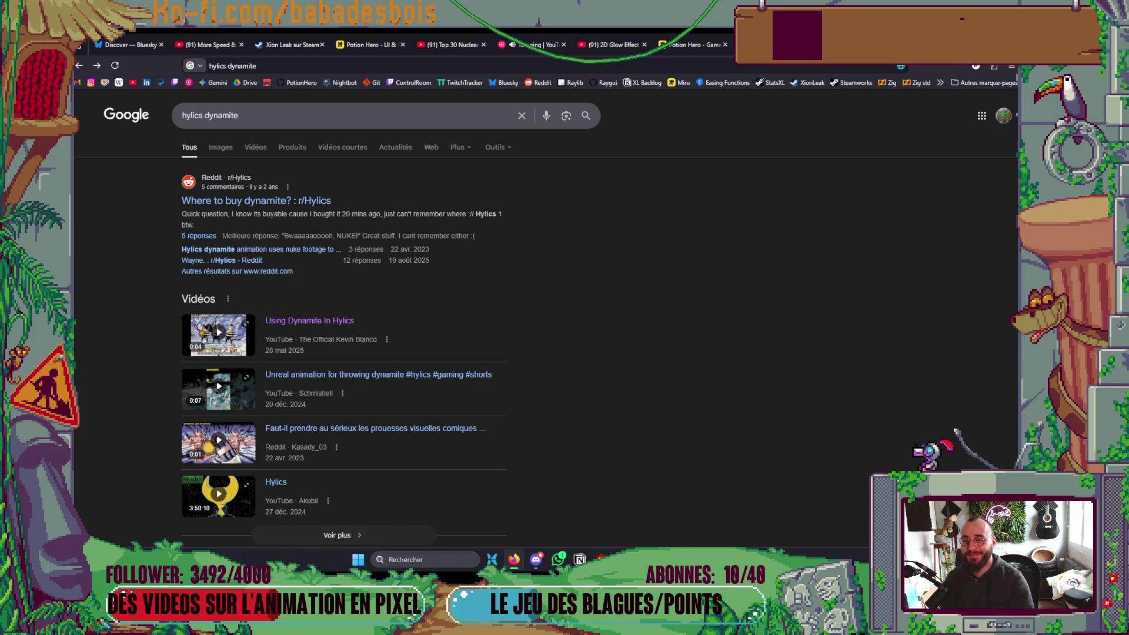
key("alt+Tab")
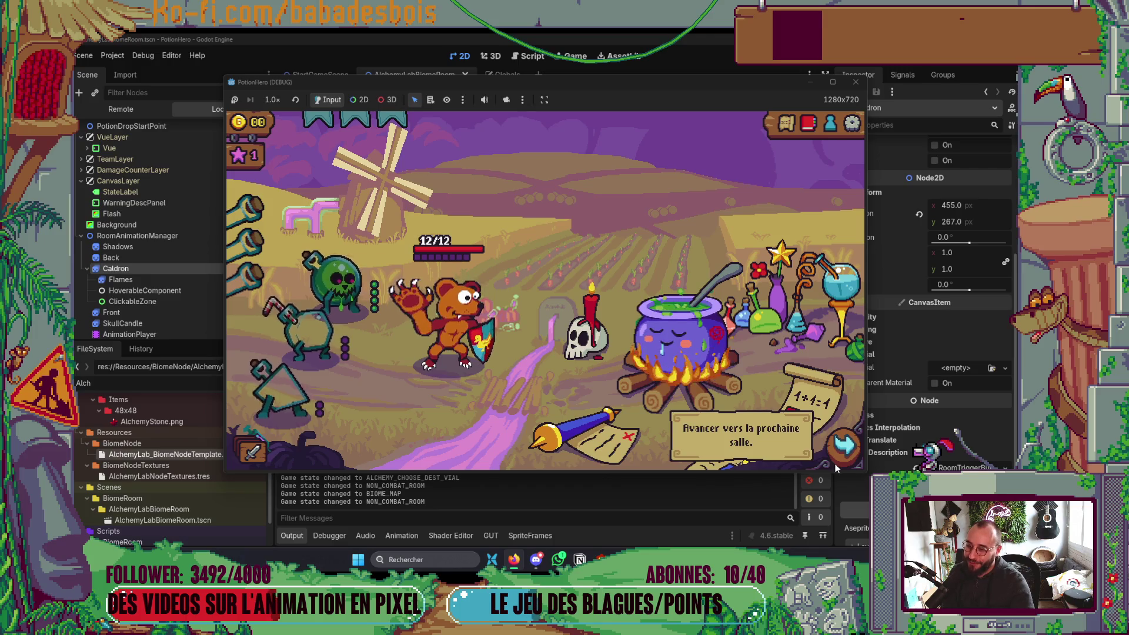
Step: Review the explosion fade code in Neovim, then retry the already-used cauldron in the game
left_click(733, 559)
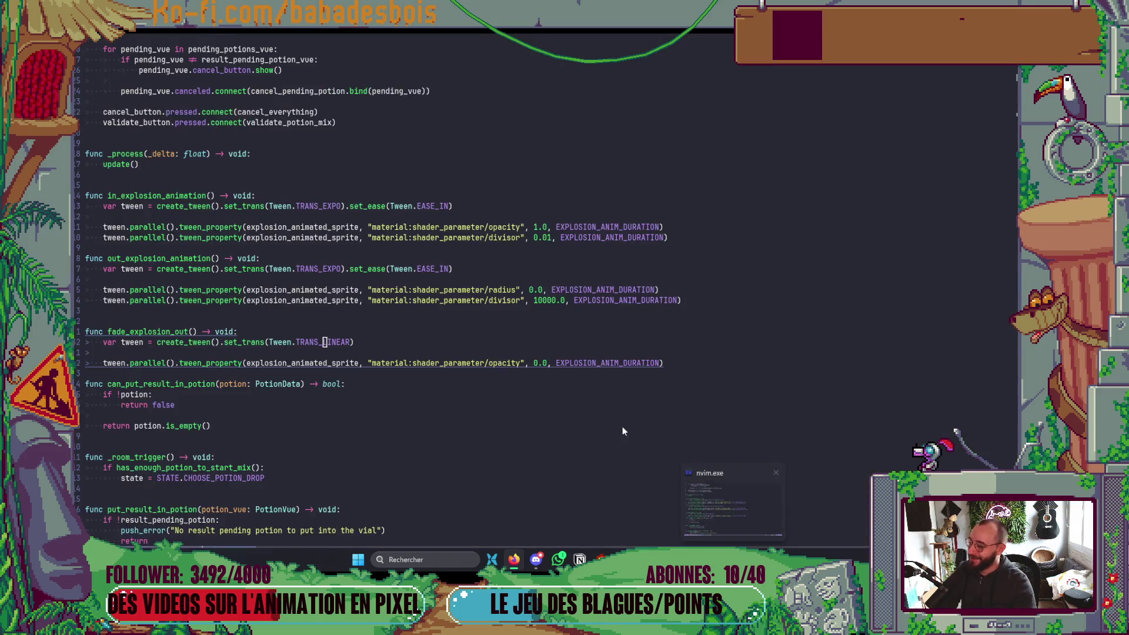
key("alt+Tab")
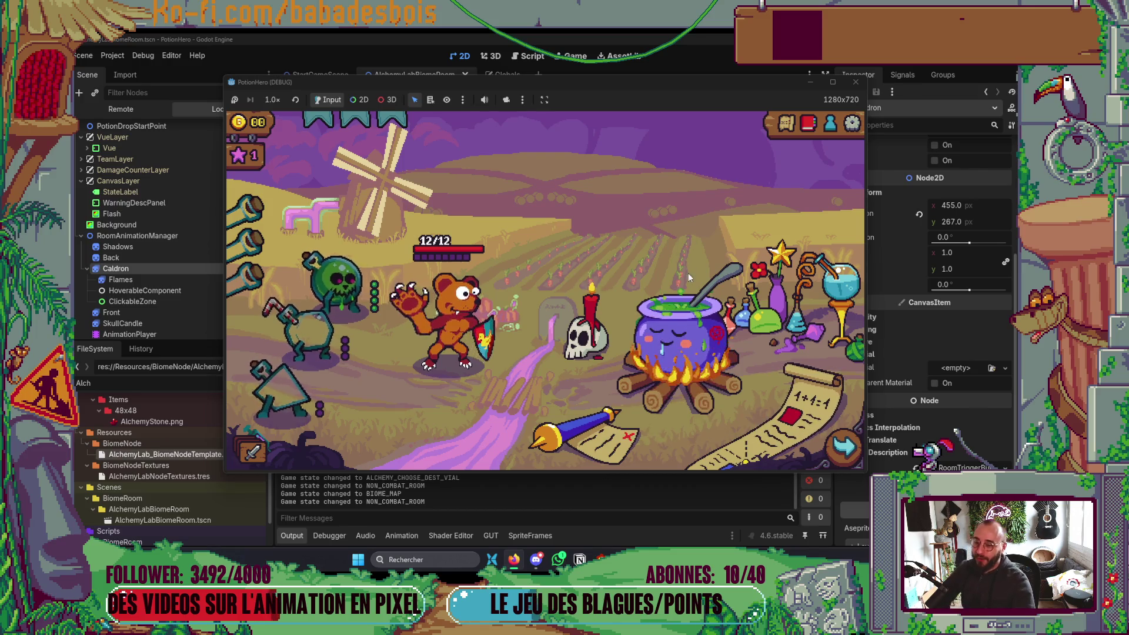
left_click(686, 312)
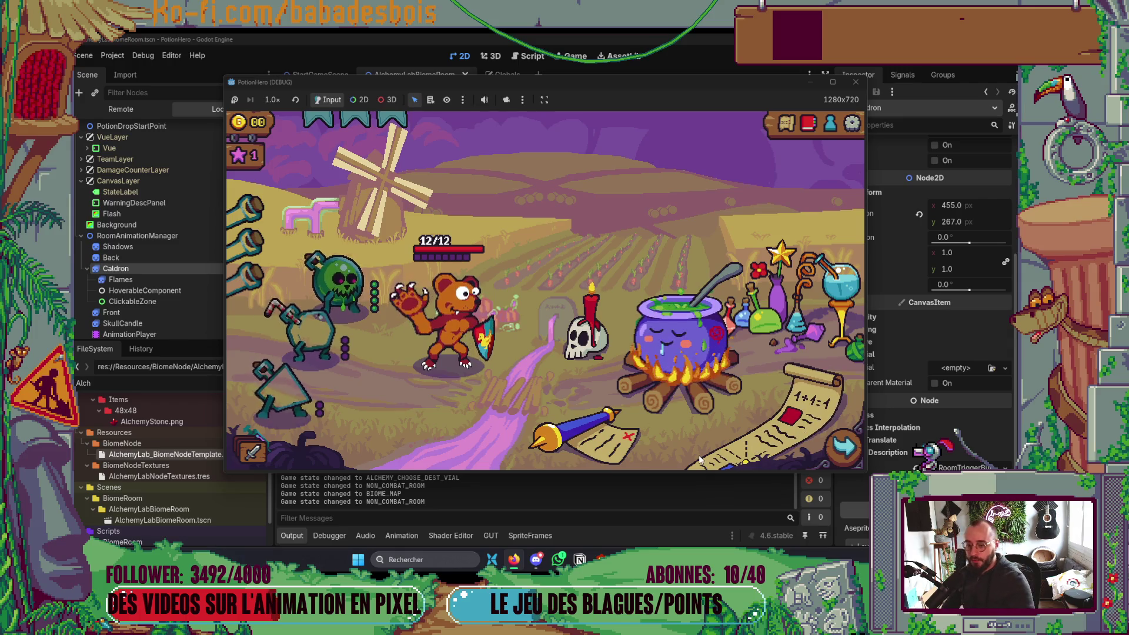
Step: Recheck the cauldron's already-used message, stop the game, and return to the hylics dynamite results
left_click(696, 345)
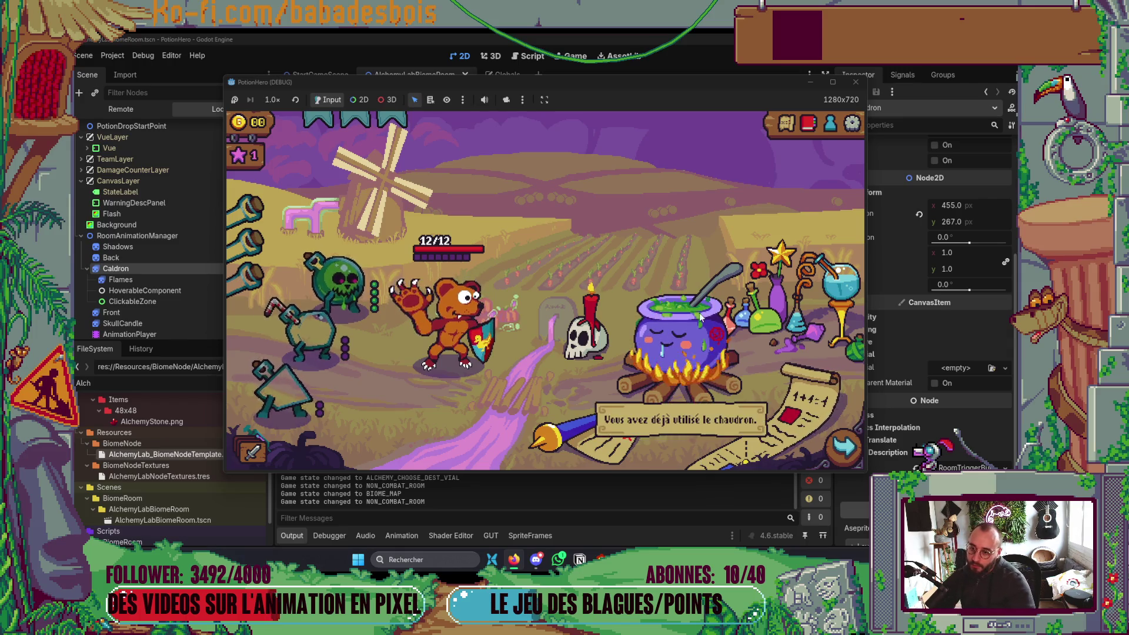
left_click(862, 83)
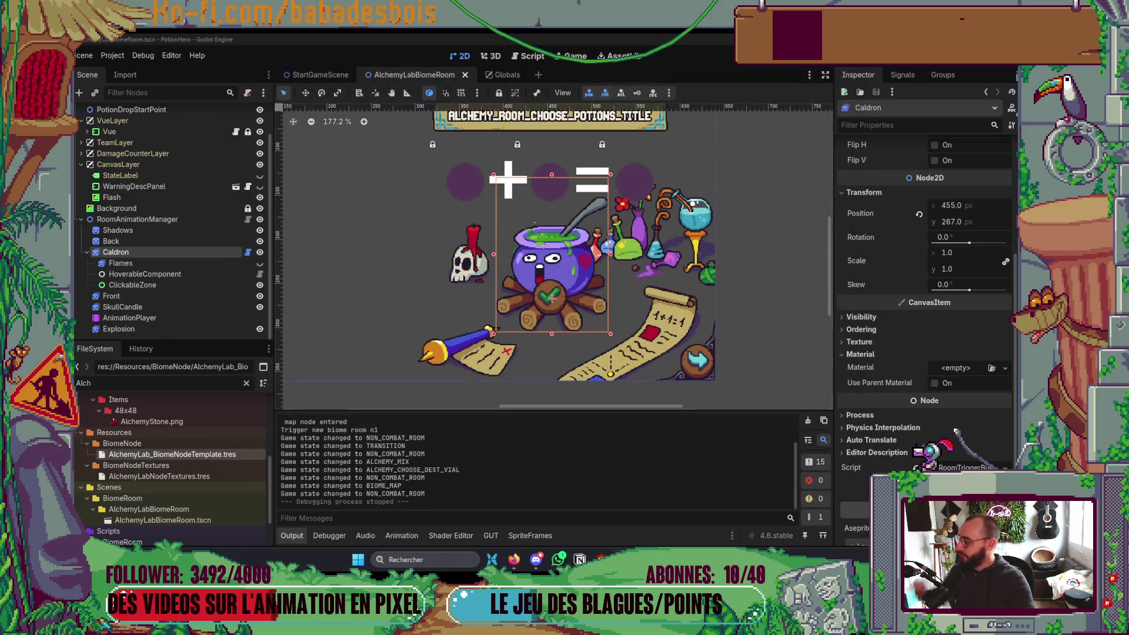
key("alt+Tab")
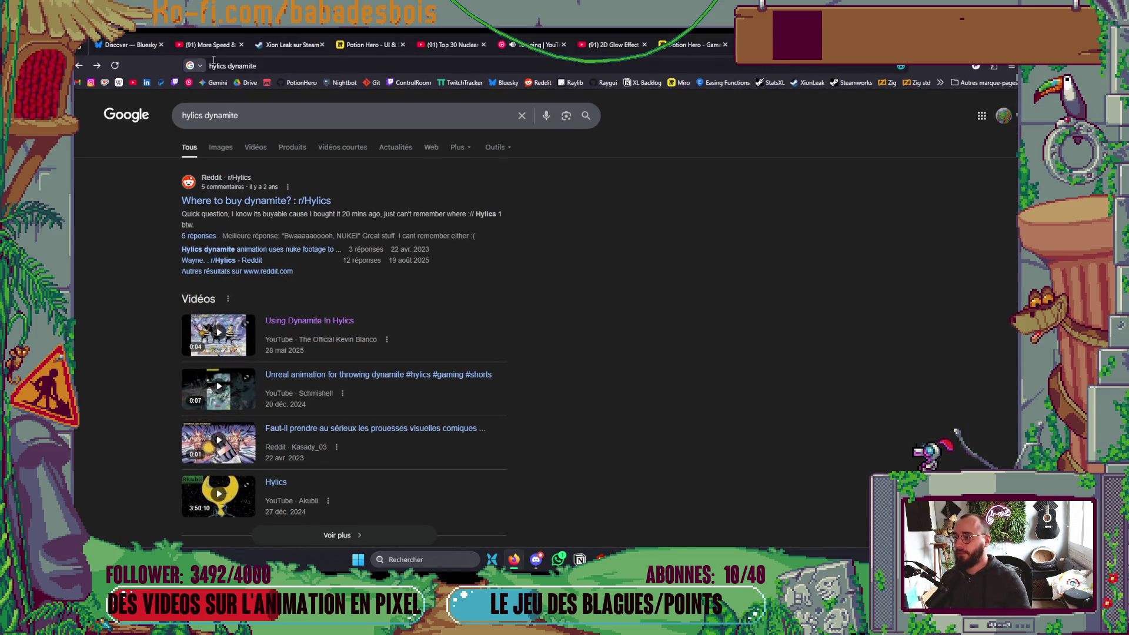
Step: Visit the streamer's own Twitch channel, then a followed streamer's live Unity devlog channel
left_click(175, 83)
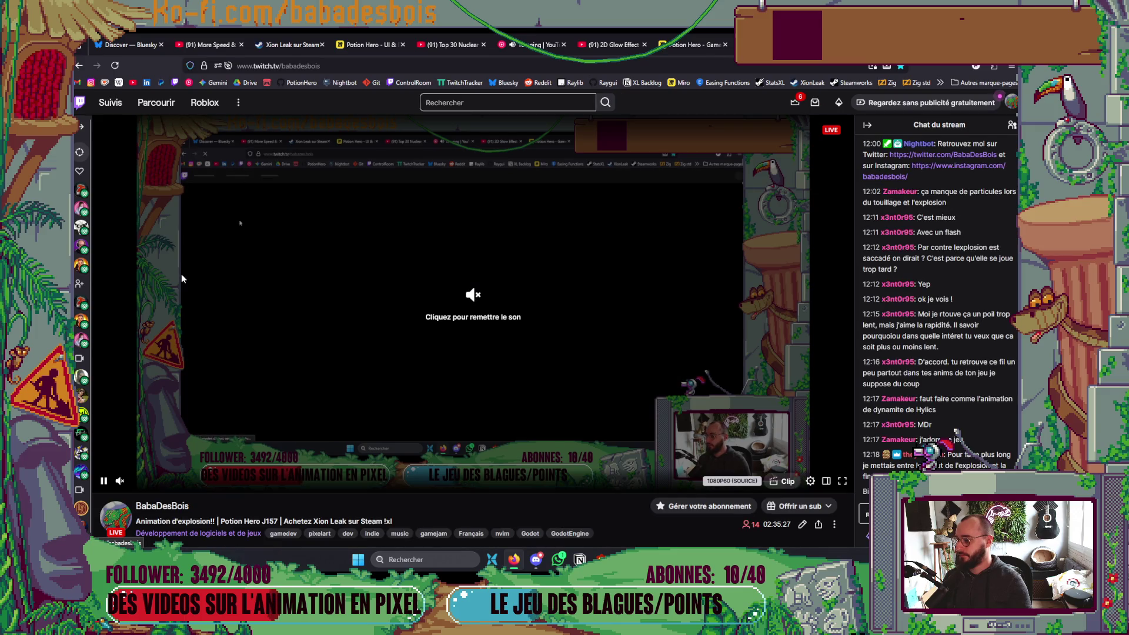
mouse_move(76, 194)
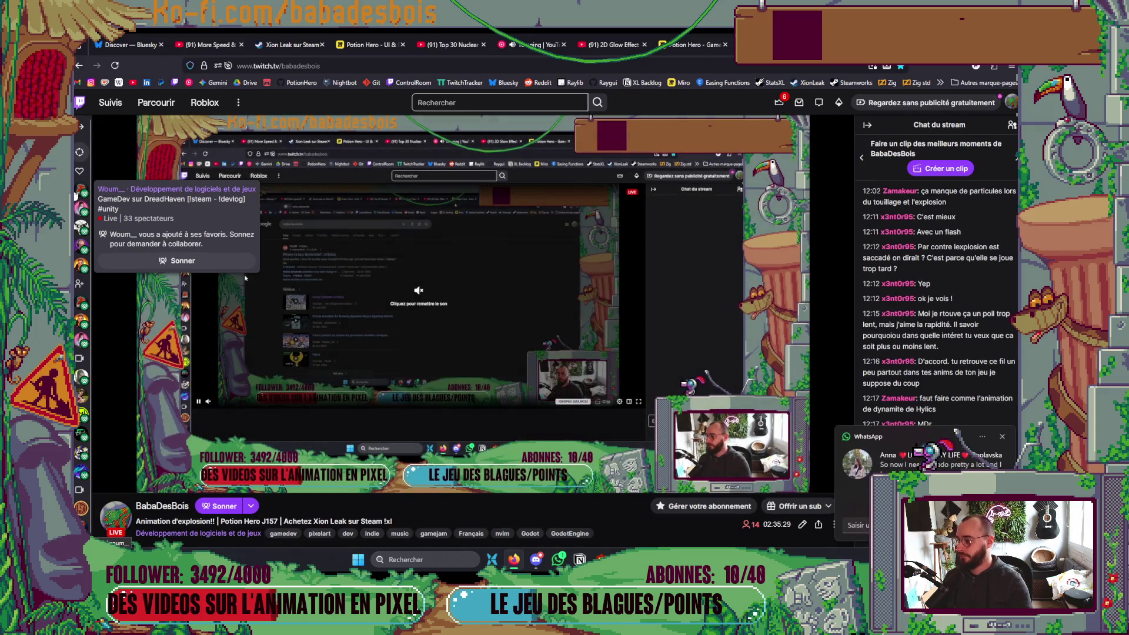
mouse_move(78, 234)
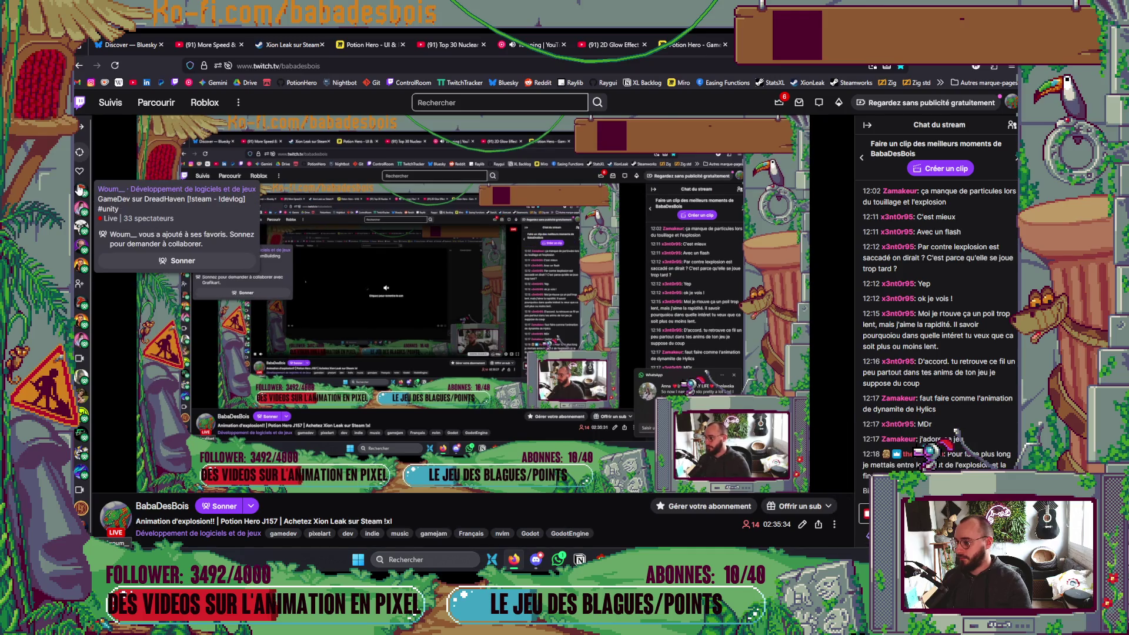
left_click(79, 190)
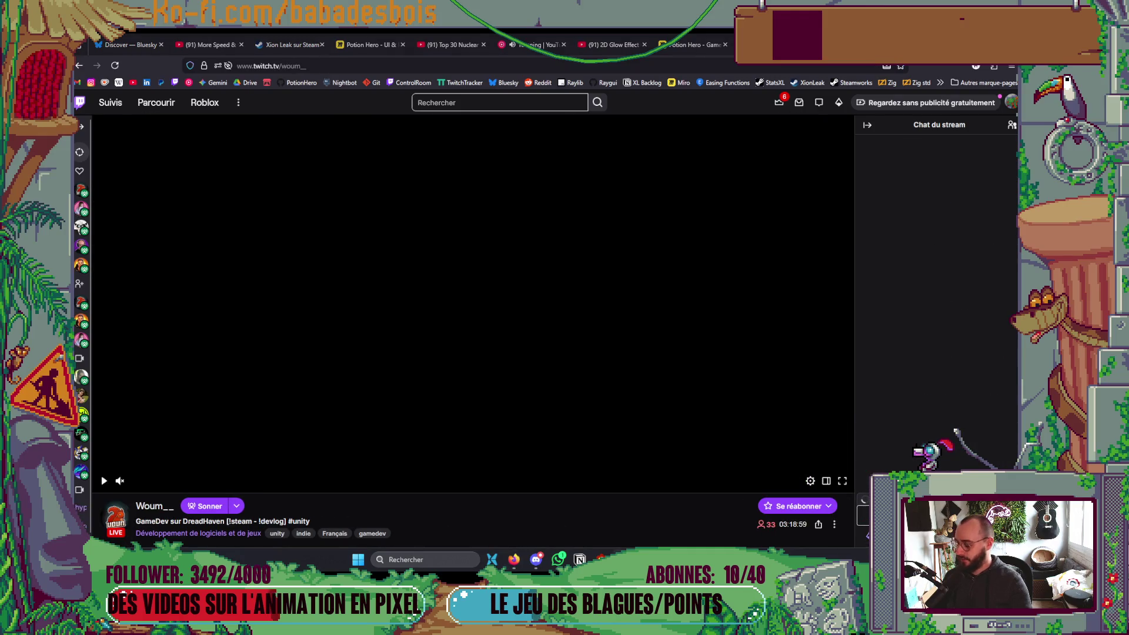